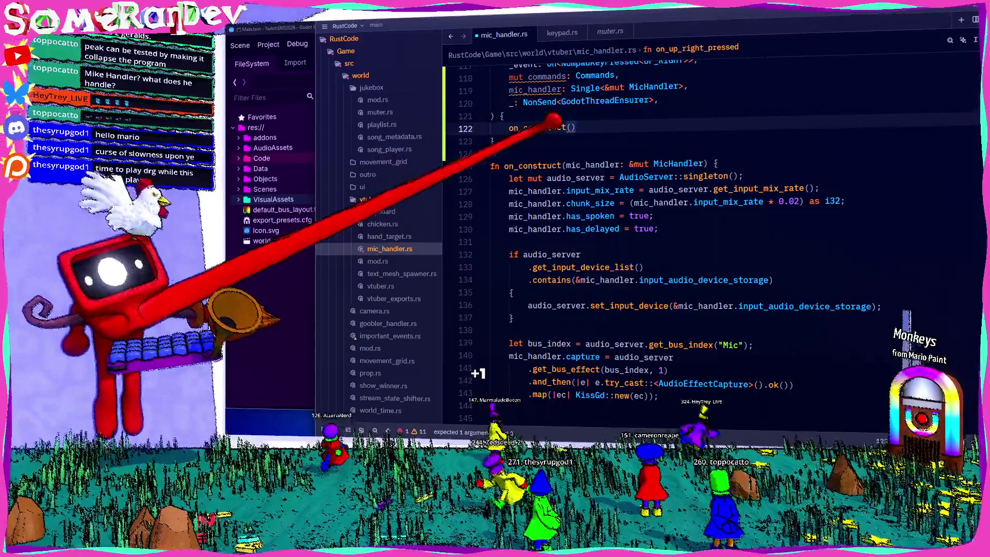
Step: Change the empty call to on_construct(&mut mic_handler.into_inner()); and save the file
mouse_move(578, 204)
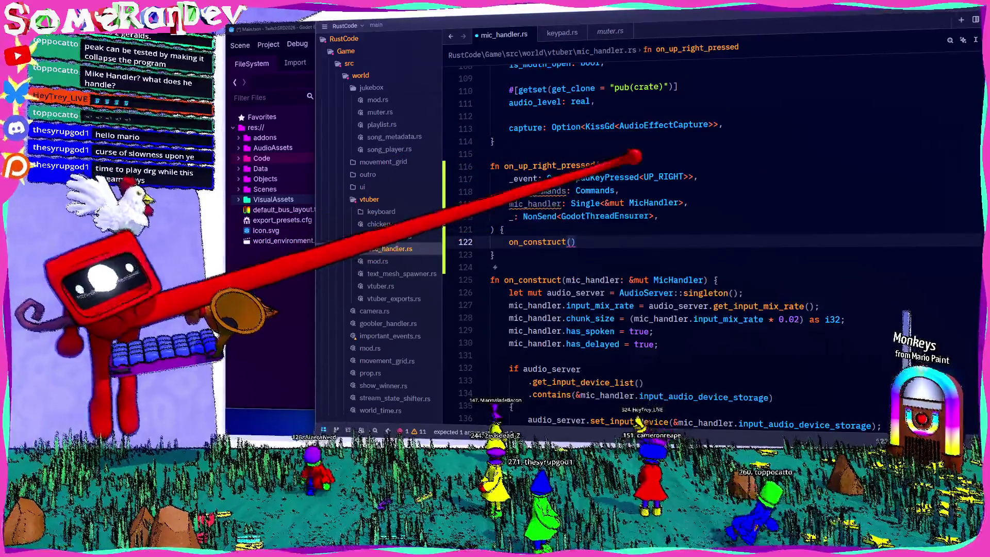
double_click(545, 192)
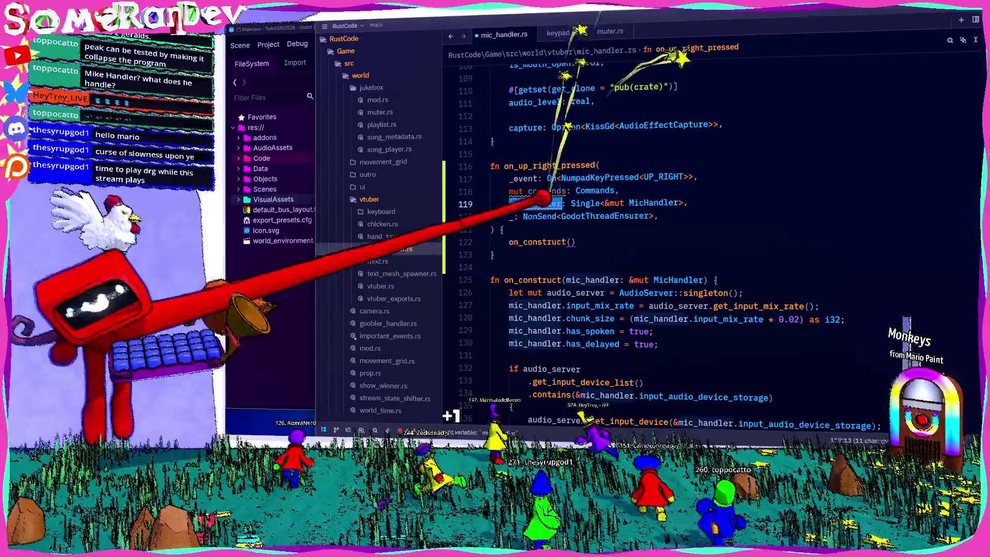
double_click(534, 204)
key("ctrl+c")
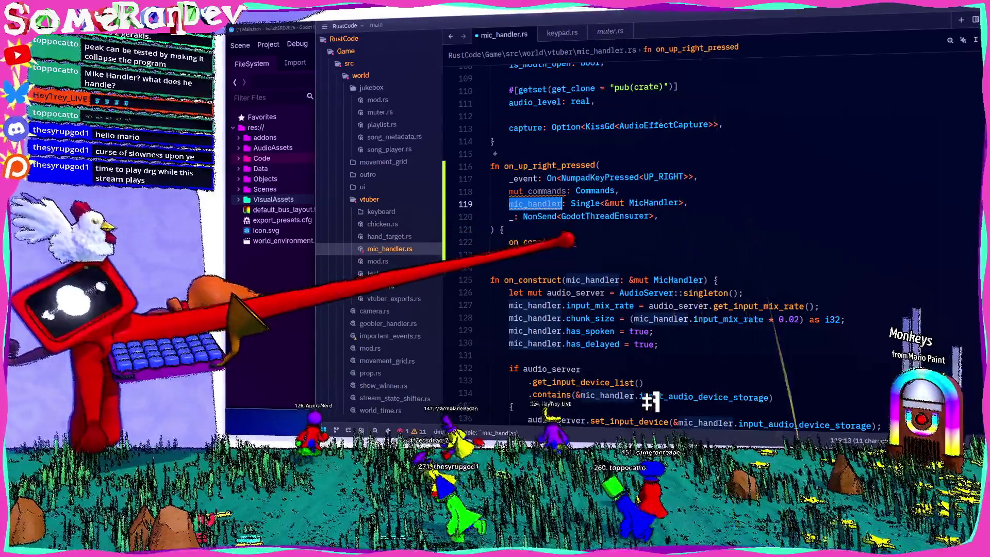
left_click(572, 242)
key("ctrl+v")
type(".")
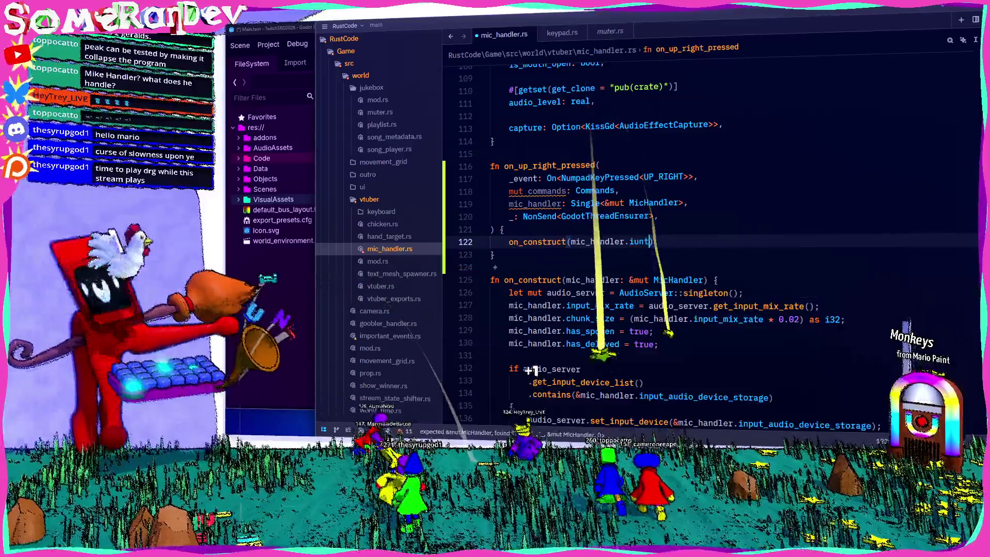
type("into")
key("Return")
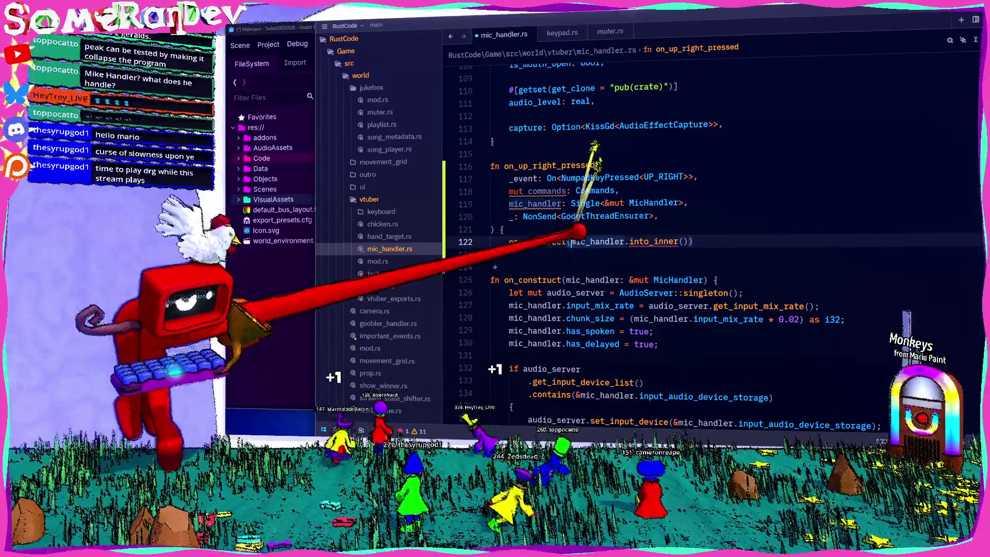
type("&mut ")
type(";")
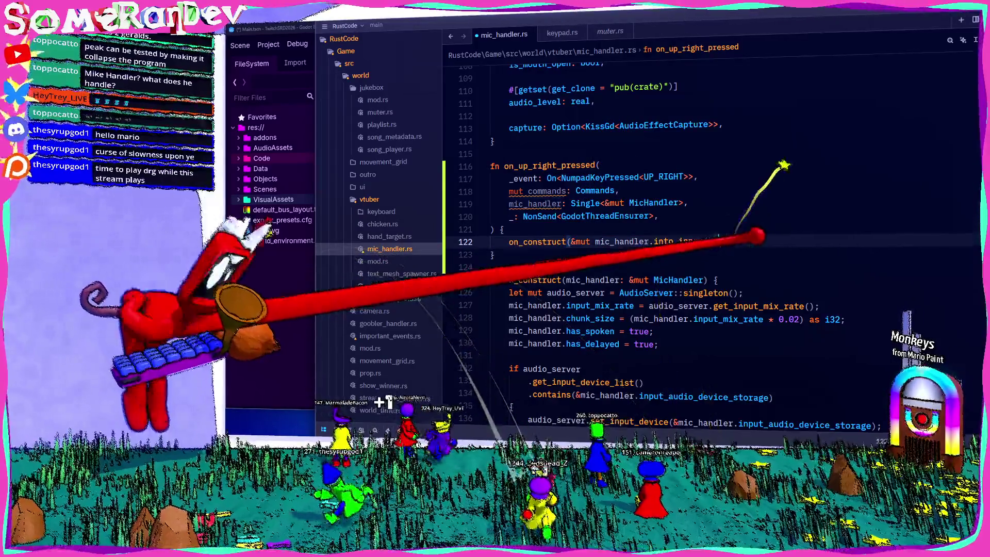
key("ctrl+s")
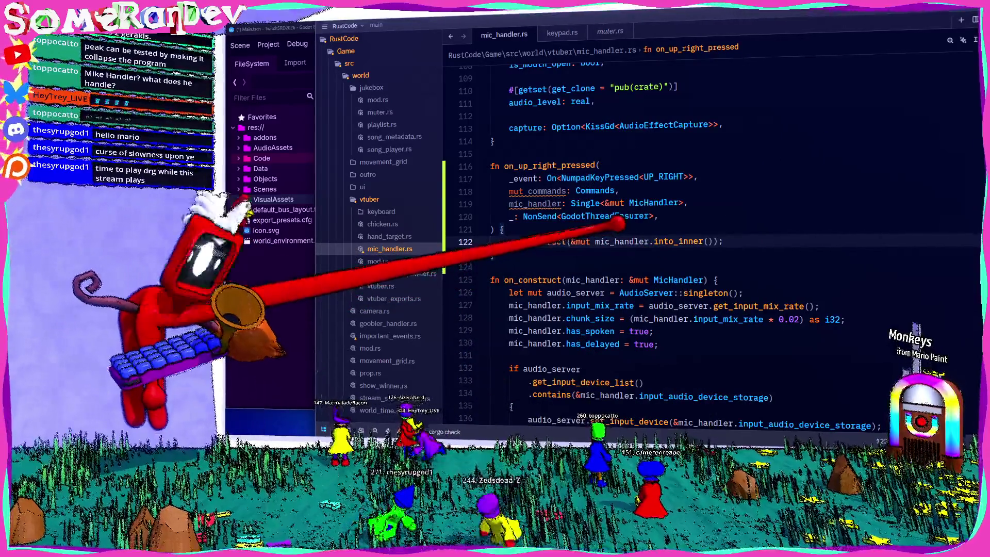
Step: Delete the unused 'mut commands: Commands' parameter line and save
left_click_drag(639, 191, 490, 190)
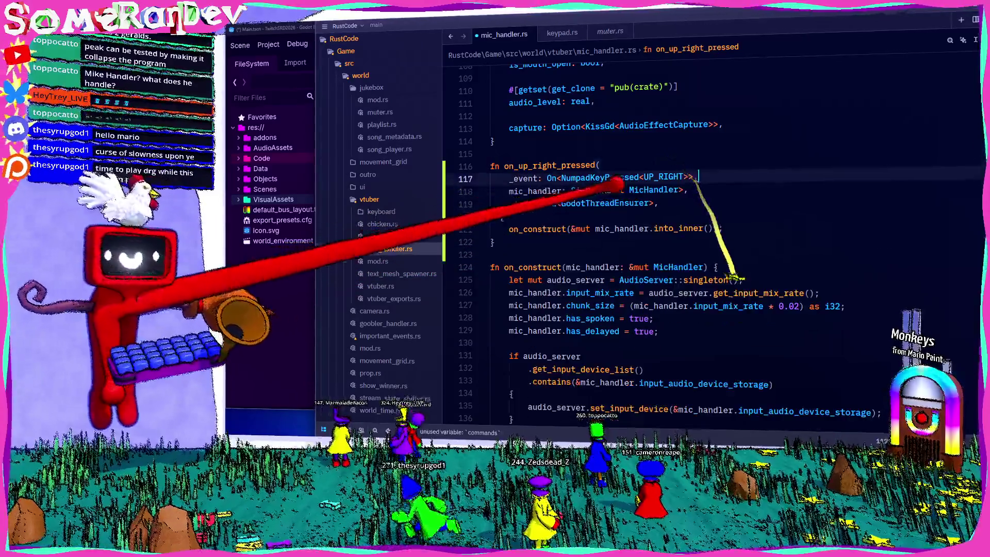
key("ctrl+shift+k")
key("ctrl+s")
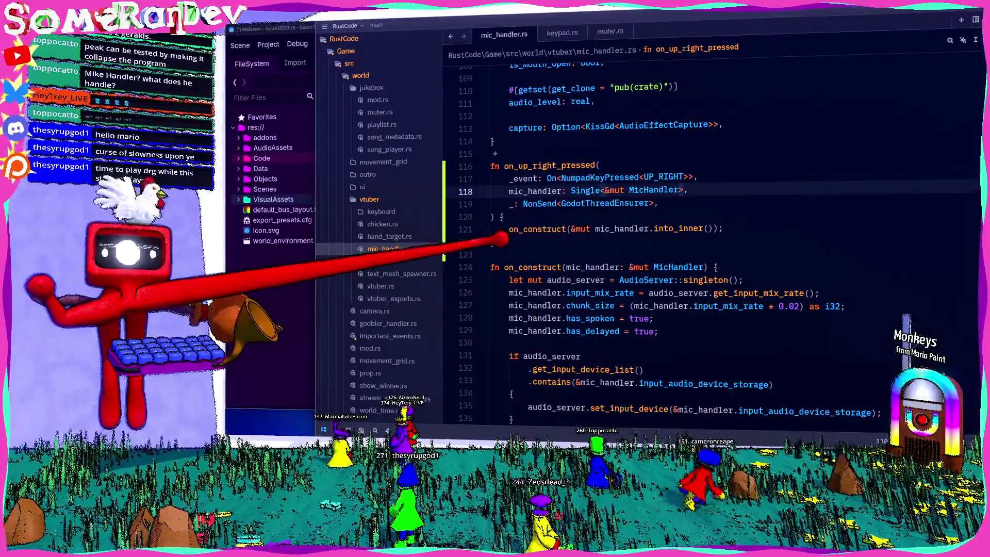
Step: Cut the whole on_up_right_pressed function out of mic_handler.rs and save
left_click_drag(502, 241, 494, 142)
key("BackSpace")
scroll("up", 3)
scroll("up", 3)
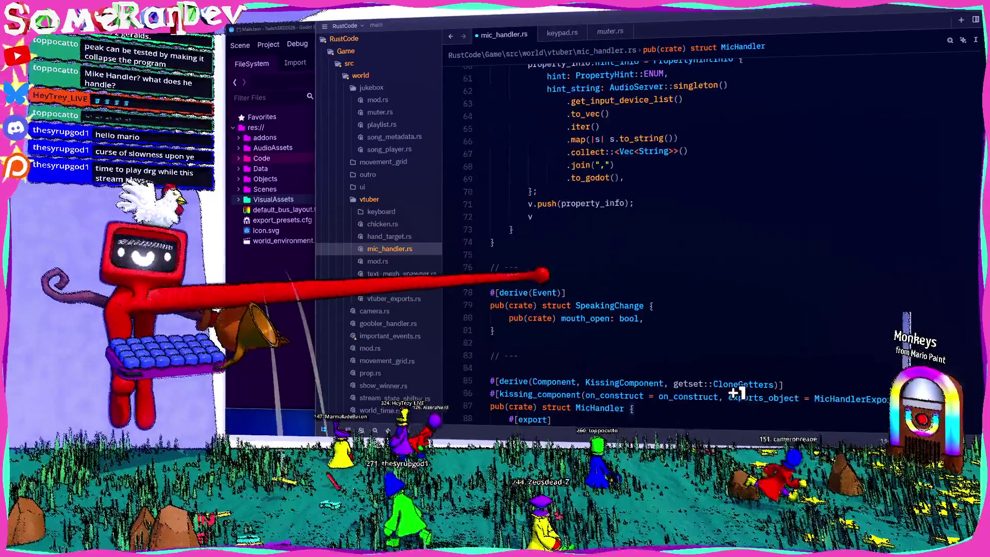
key("ctrl+s")
Step: Paste on_up_right_pressed below the setup function after a '// ---' separator and save
scroll("up", 3)
scroll("up", 3)
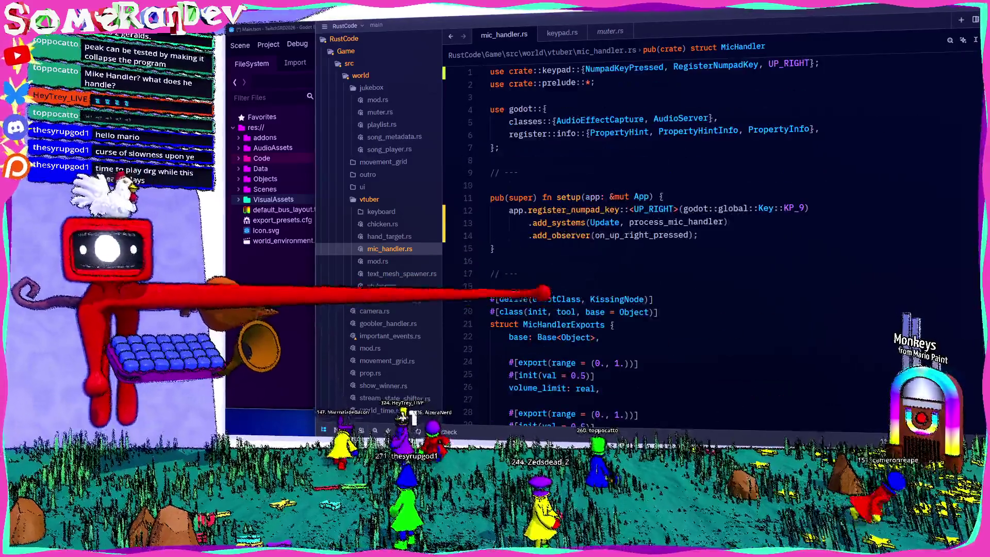
left_click(498, 248)
key("Return")
key("Return")
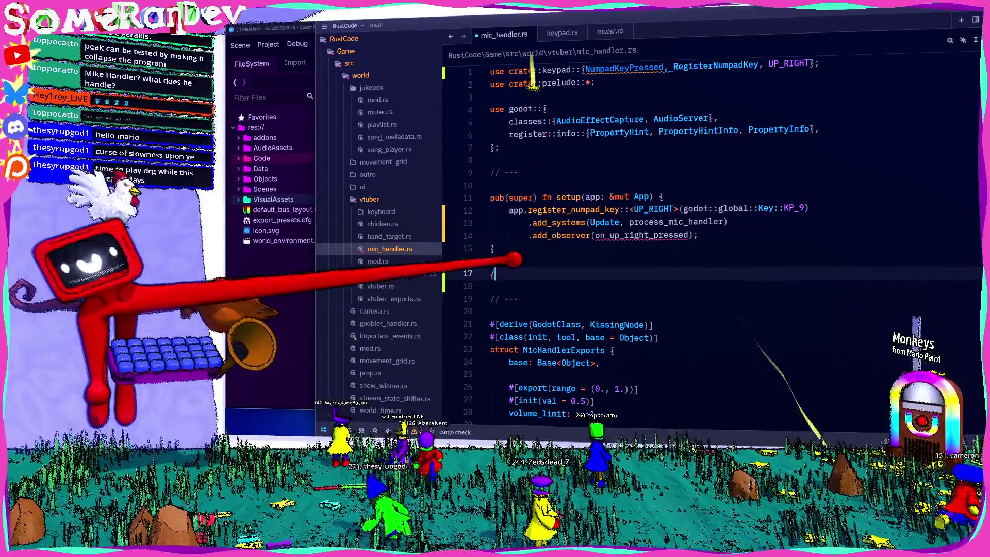
type("// ---")
key("Return")
key("Return")
key("Down")
key("ctrl+v")
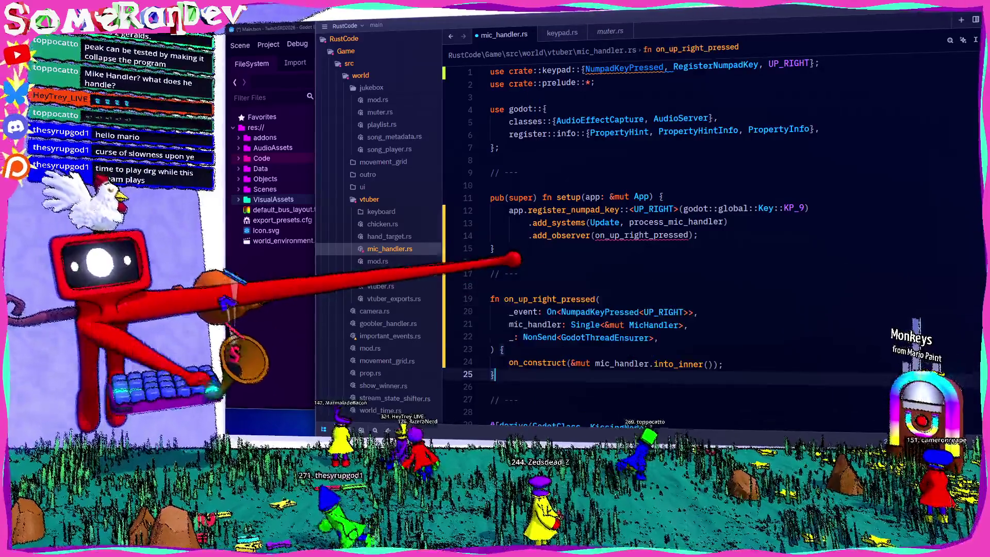
key("ctrl+s")
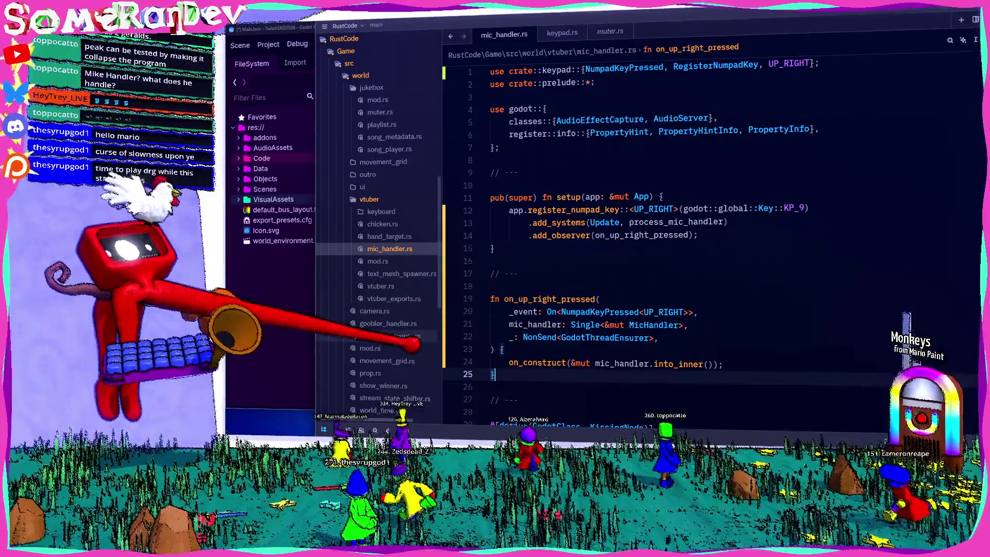
Step: Reveal mic_handler.rs in File Explorer, then open a terminal in the RustCode folder
right_click(593, 300)
left_click(492, 248)
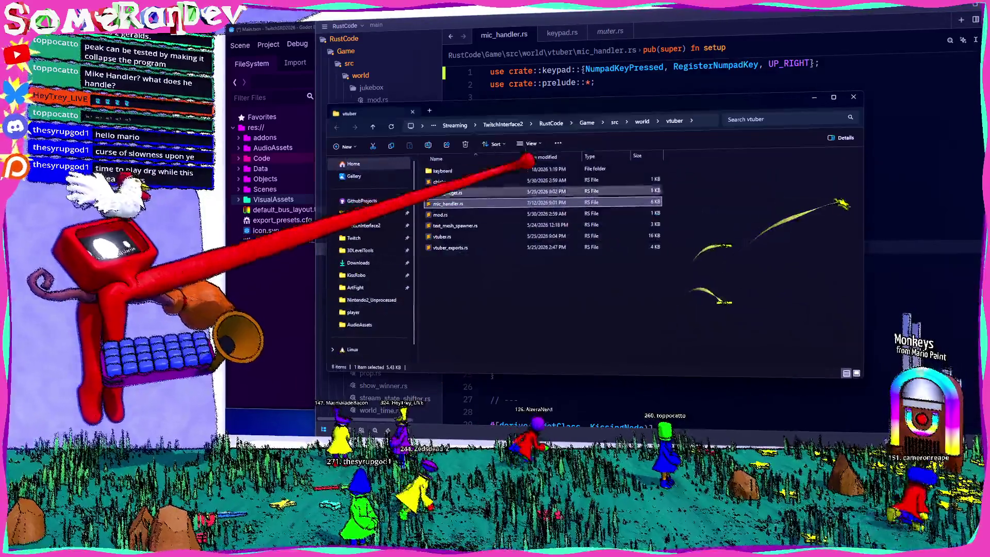
right_click(474, 343)
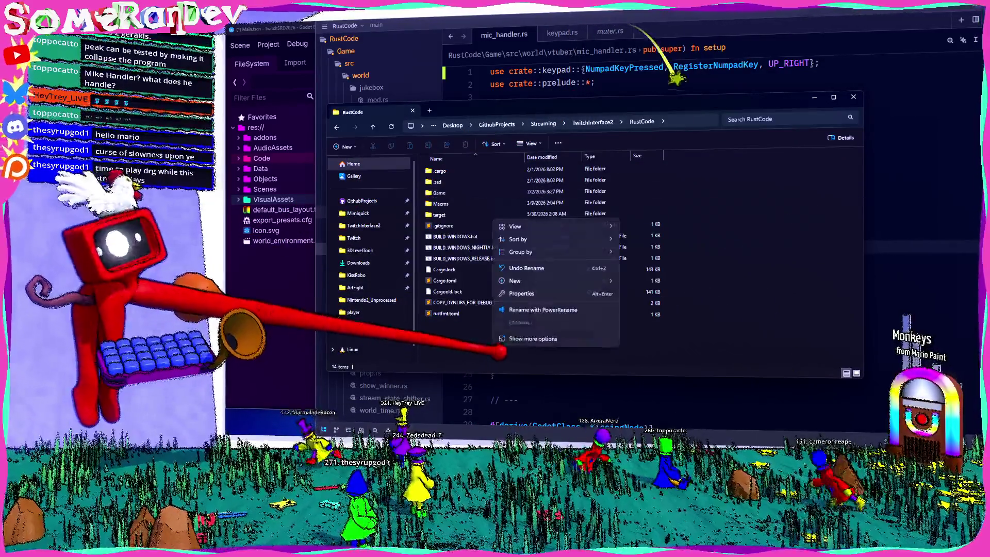
left_click(486, 309)
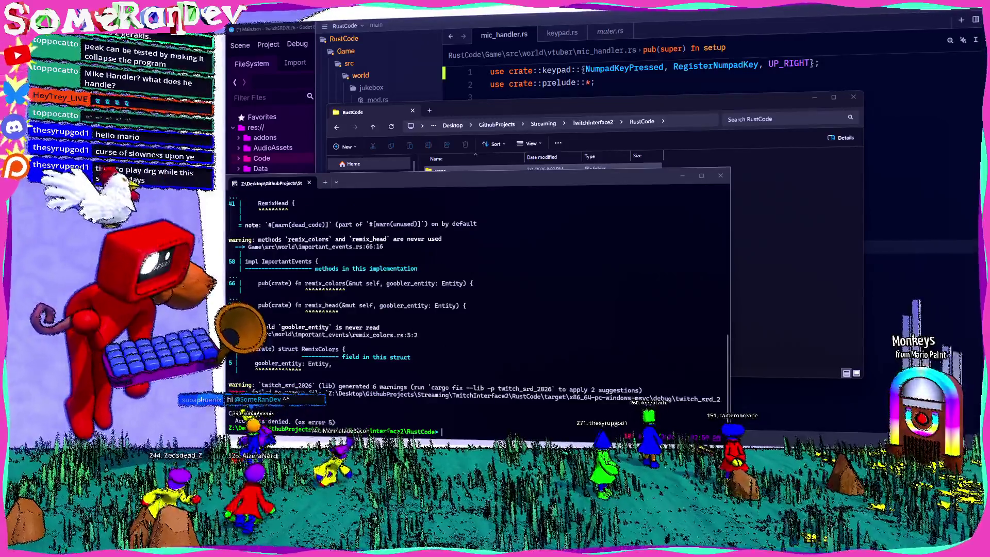
Step: Rerun the GDRUST_GODOT_BIN and cargo build commands until the build finishes with 6 warnings
key("Up")
key("Return")
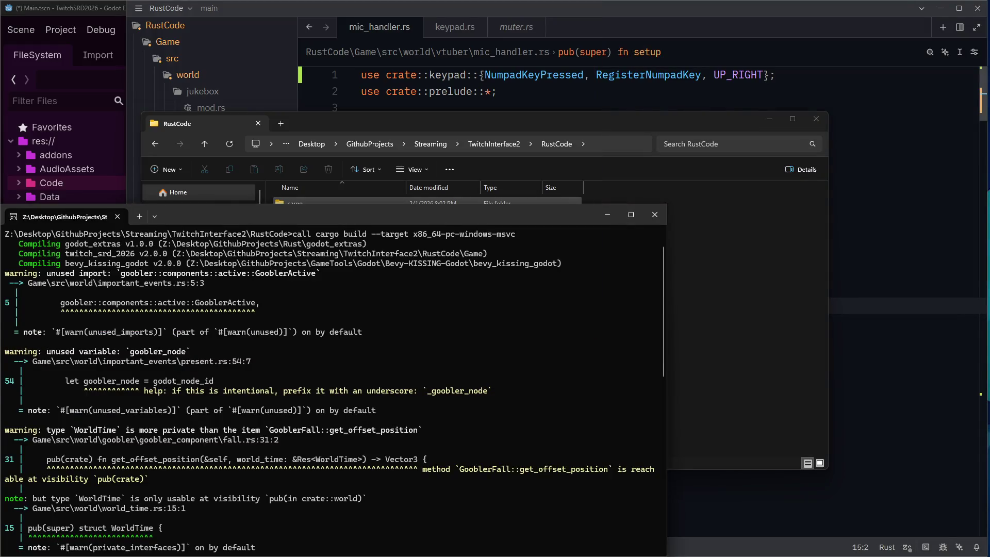
key("Up")
key("Return")
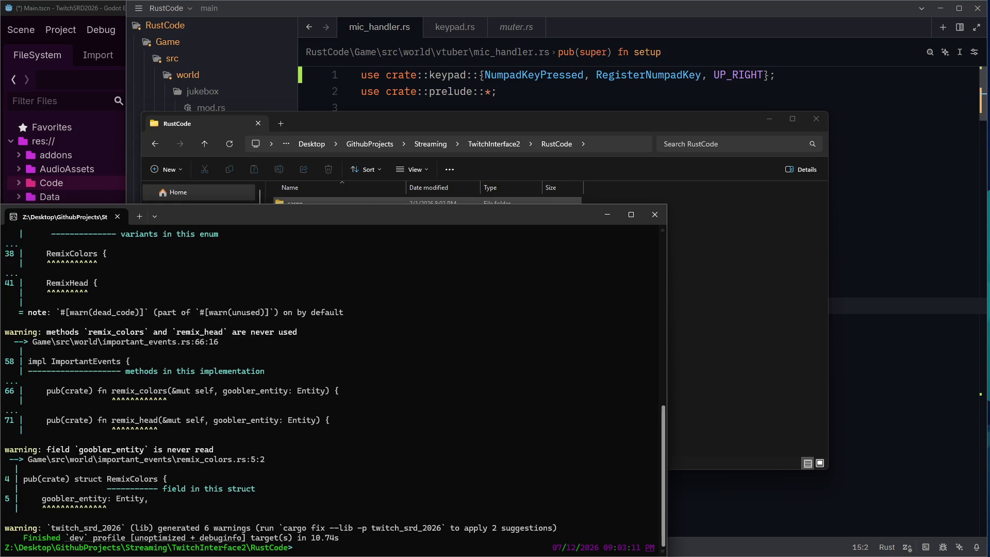
left_click(816, 119)
Step: Close the RustCode Explorer window and get to Zed showing player.rs
left_click(816, 118)
left_click(77, 7)
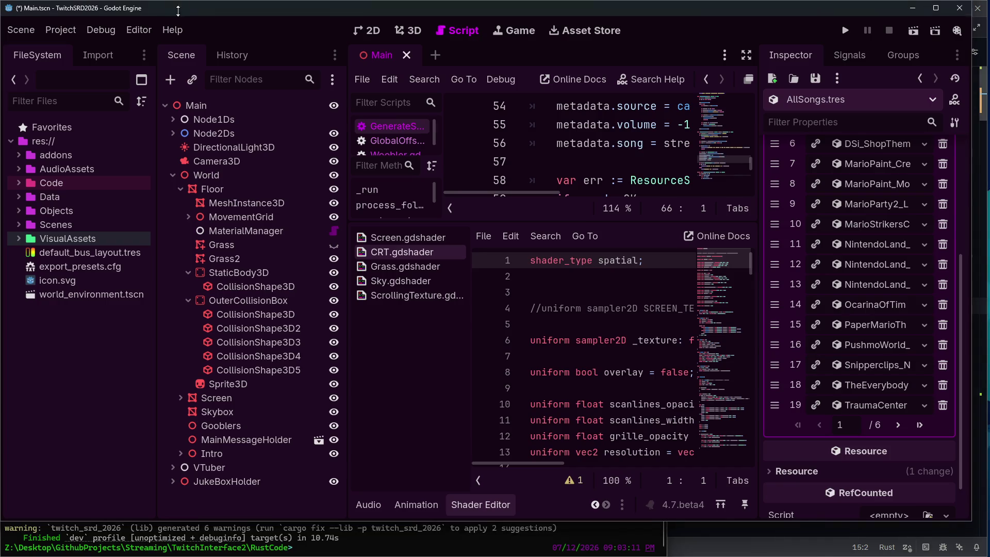
key("alt+Tab")
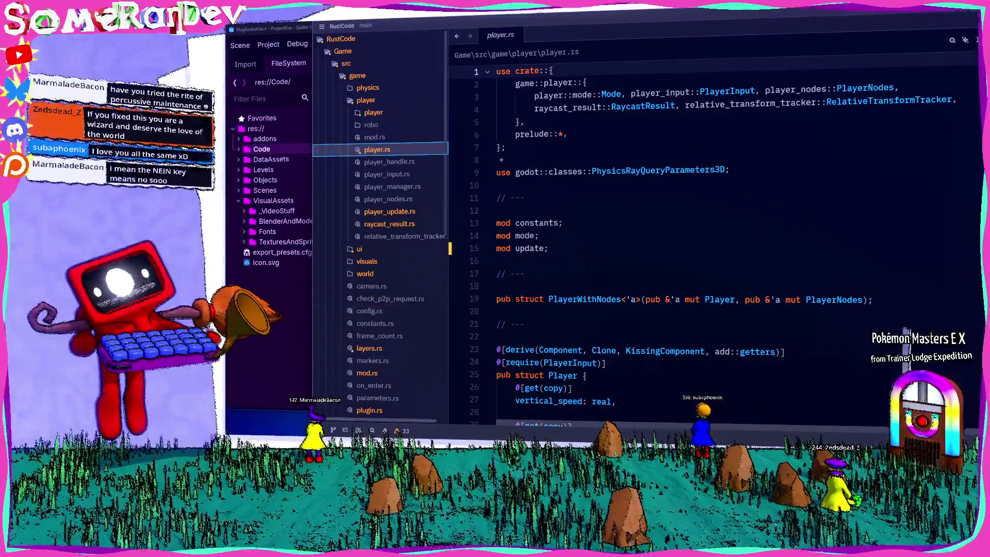
Step: Switch to Godot, select the TestLevel scene tab, and run the project
key("alt+Tab")
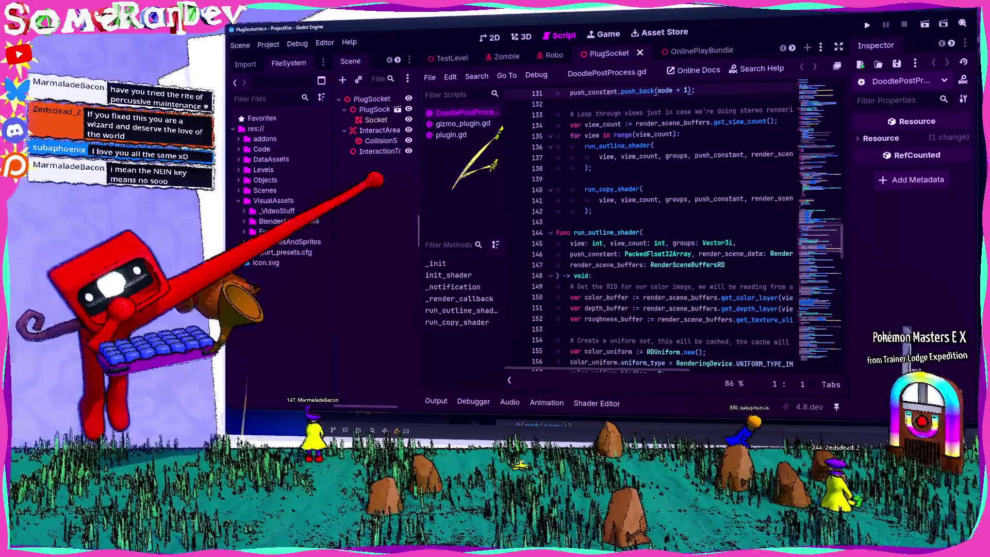
left_click(451, 58)
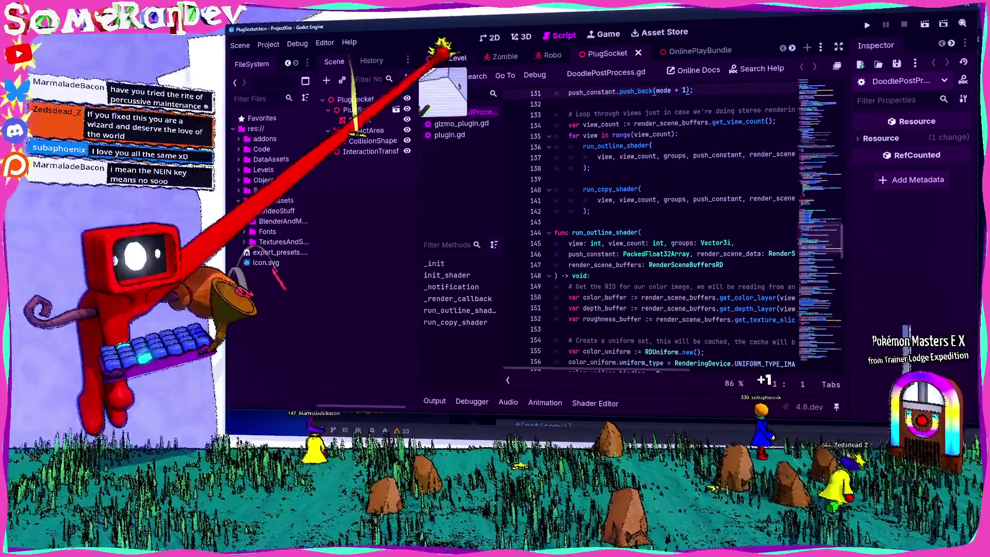
left_click(867, 25)
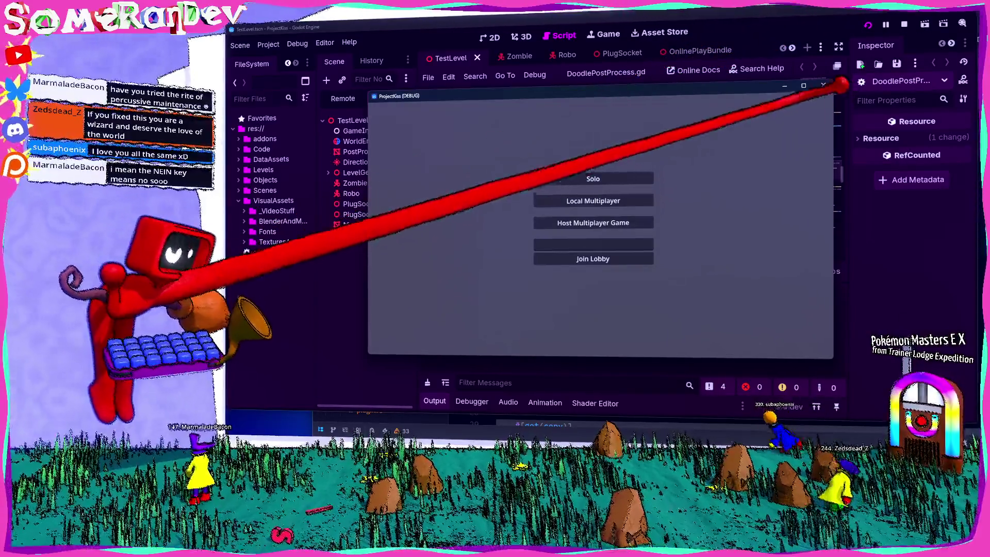
Step: Start a Solo game from the main menu, then stop the debug run with F8
left_click(647, 176)
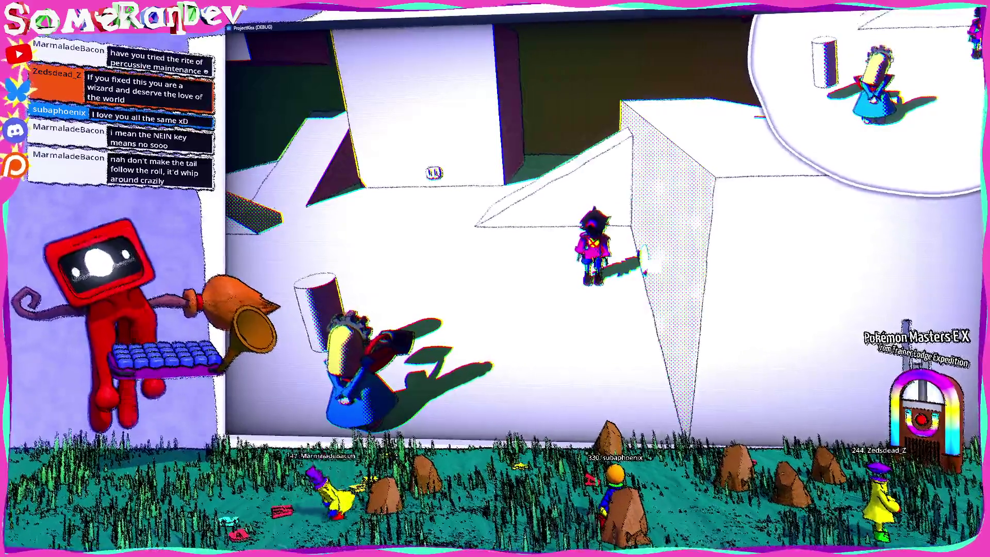
key("F8")
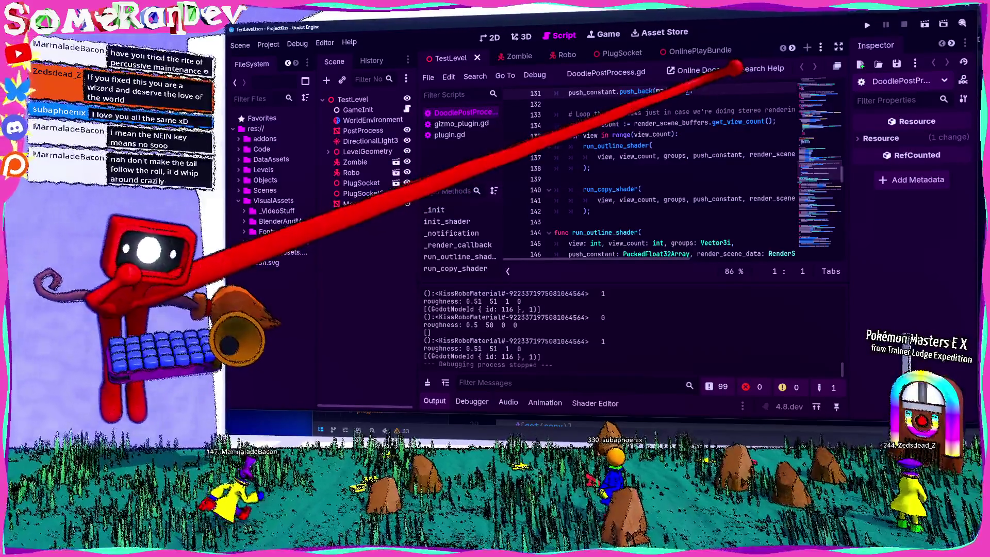
Step: Show the TestLevel 3D view with the output panel collapsed
left_click(518, 36)
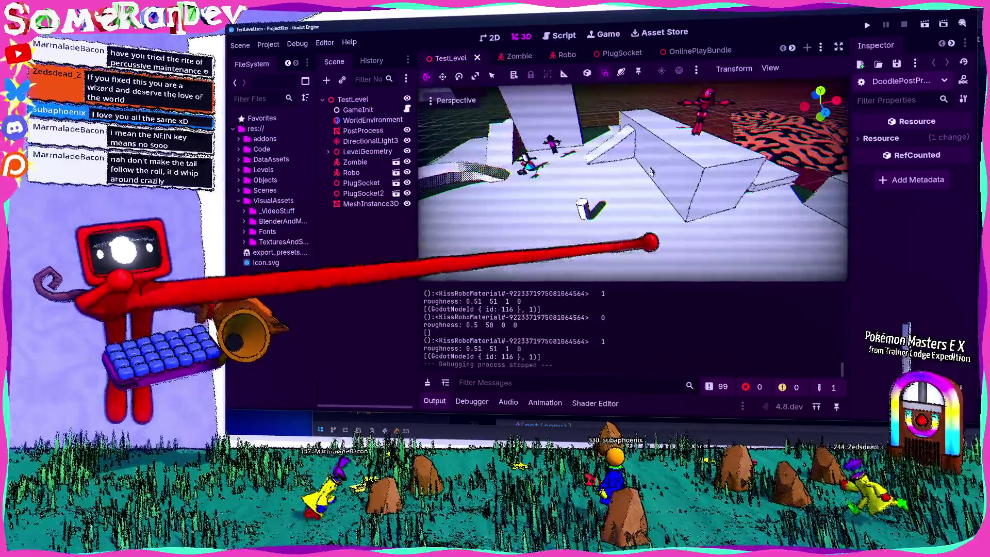
left_click(435, 402)
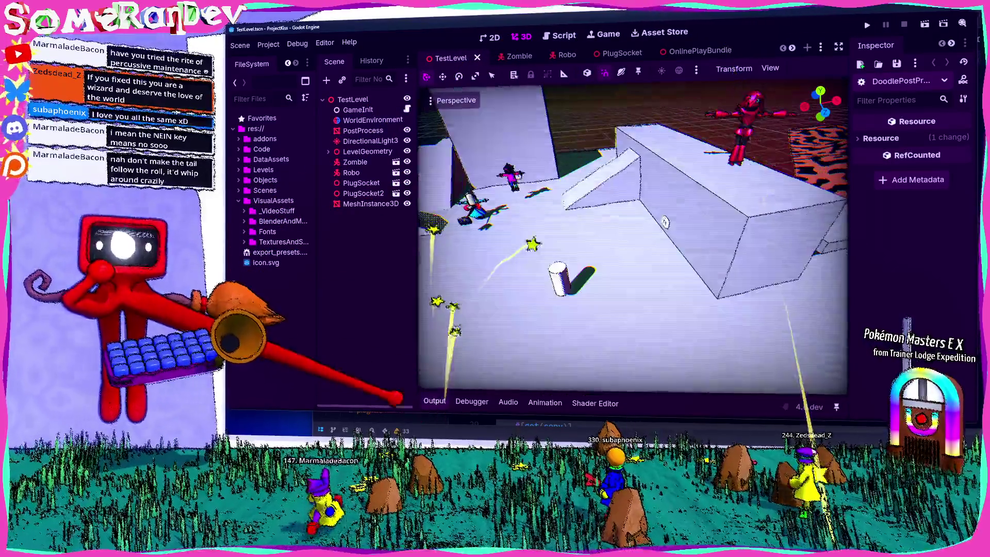
key("w")
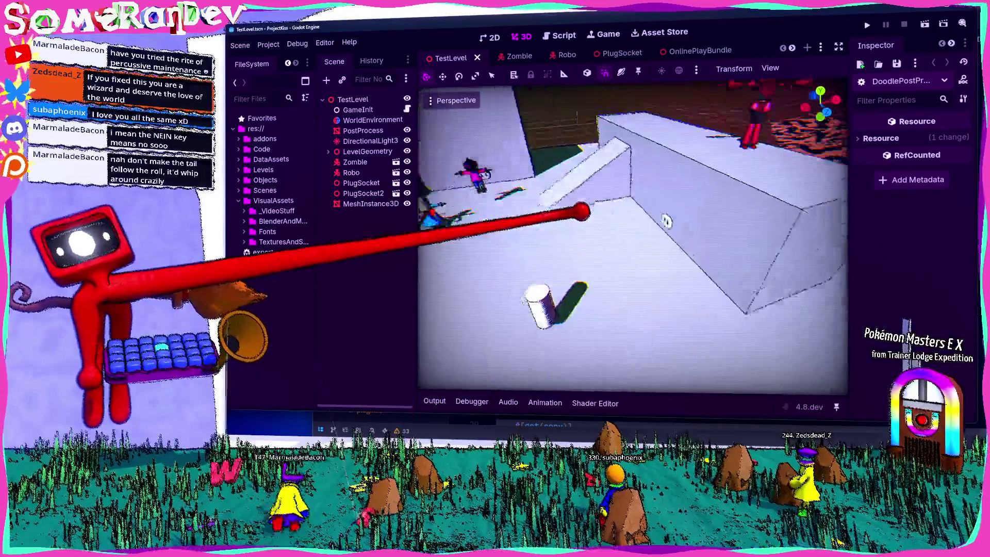
scroll("up", 3)
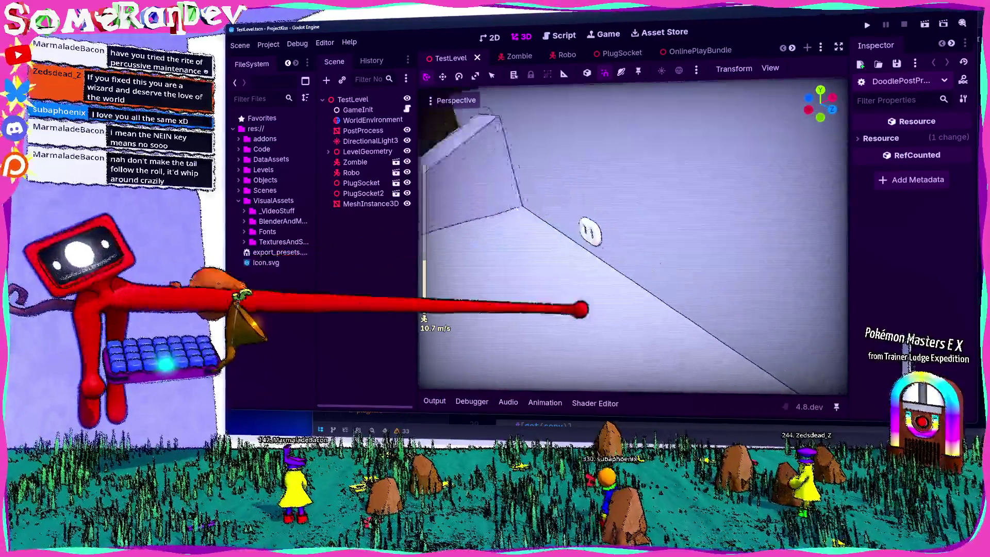
Step: Open the PlugSocket scene and fly the camera with WASD to centre the plug
left_click(614, 50)
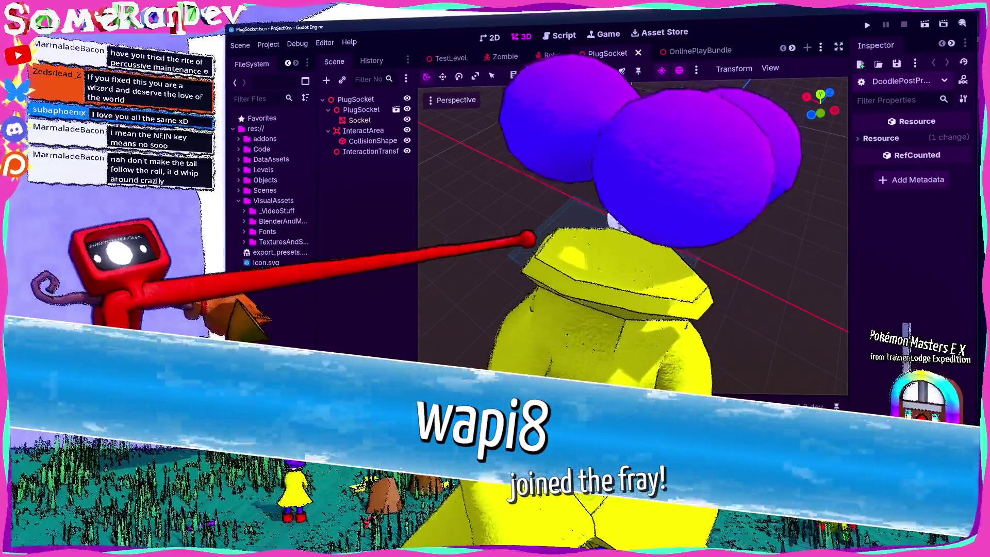
key("s")
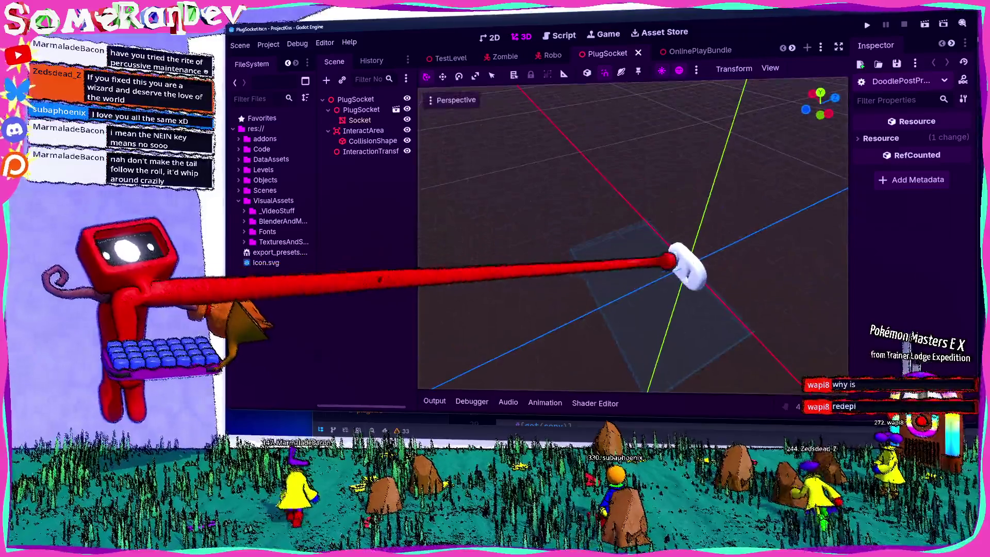
key("w")
key("d")
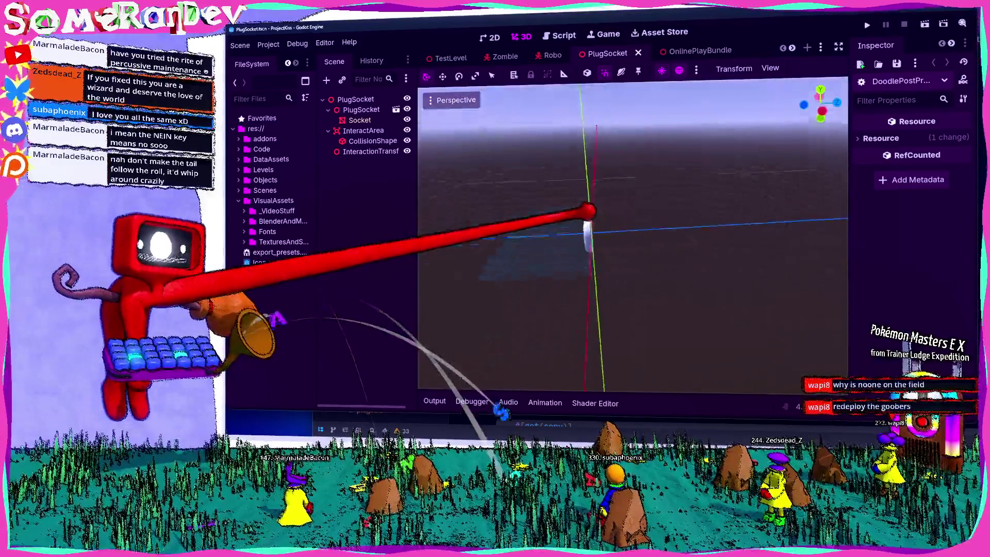
key("w")
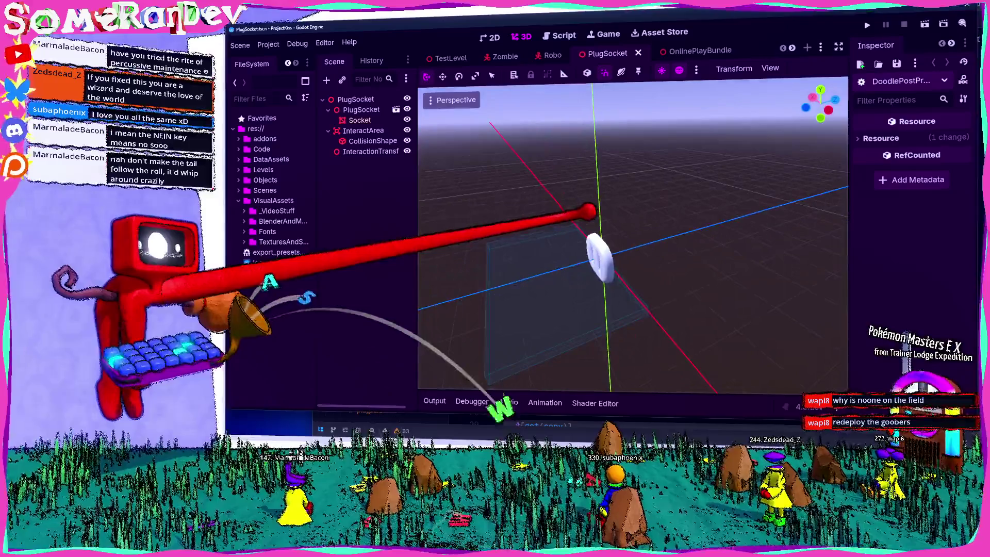
Step: Add a MeshInstance3D child under PlugSocket, then open File Explorer on TwitchInterface2
key("s")
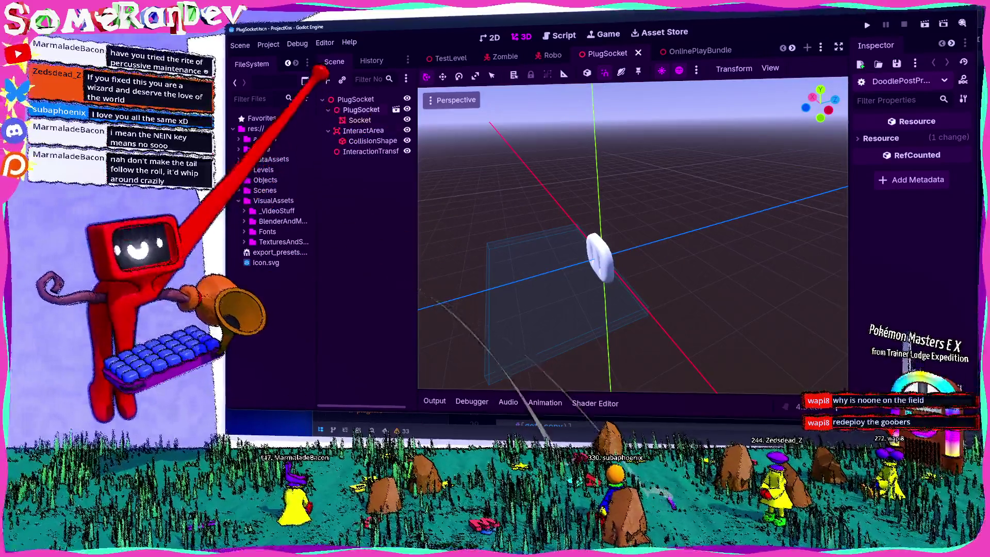
left_click(356, 99)
key("ctrl+a")
type("meshinsta")
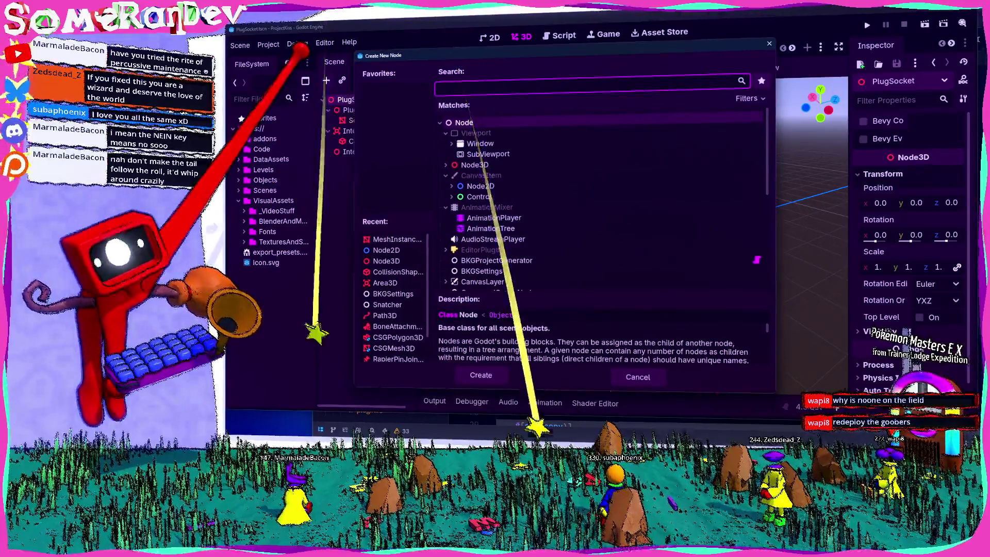
key("Return")
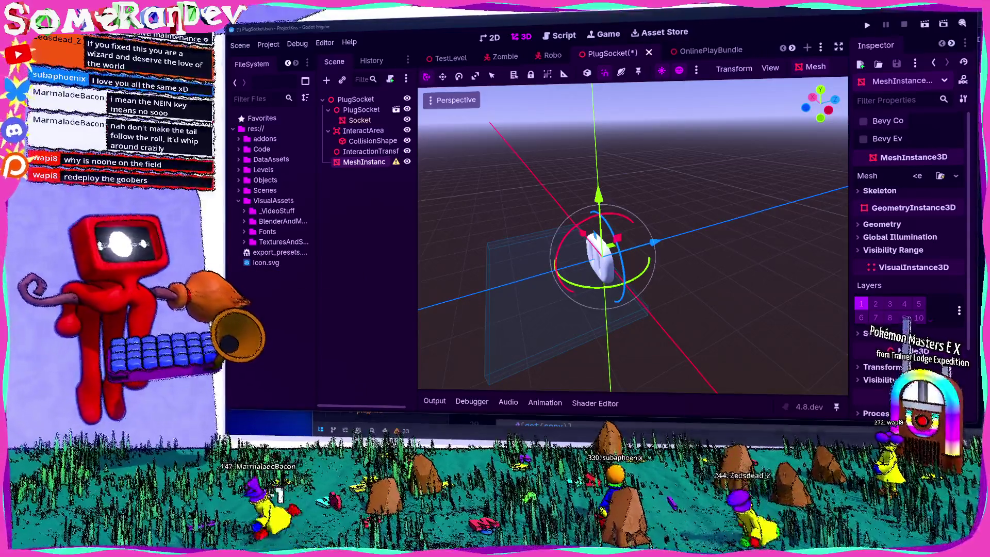
key("super+e")
left_click(367, 226)
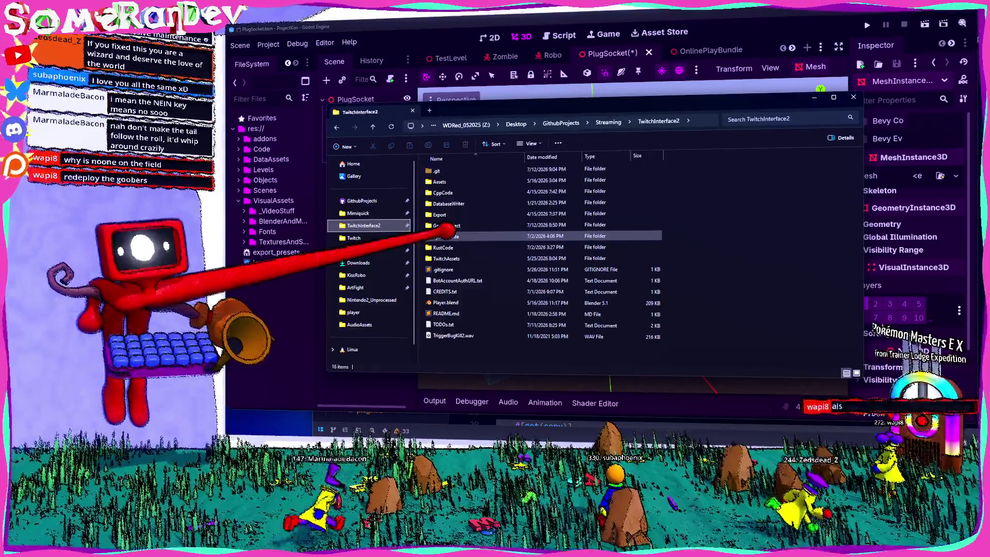
Step: Browse GodotProject > VisualAssets > BlenderAndModels > Effects, select Effects, then close File Explorer
double_click(447, 236)
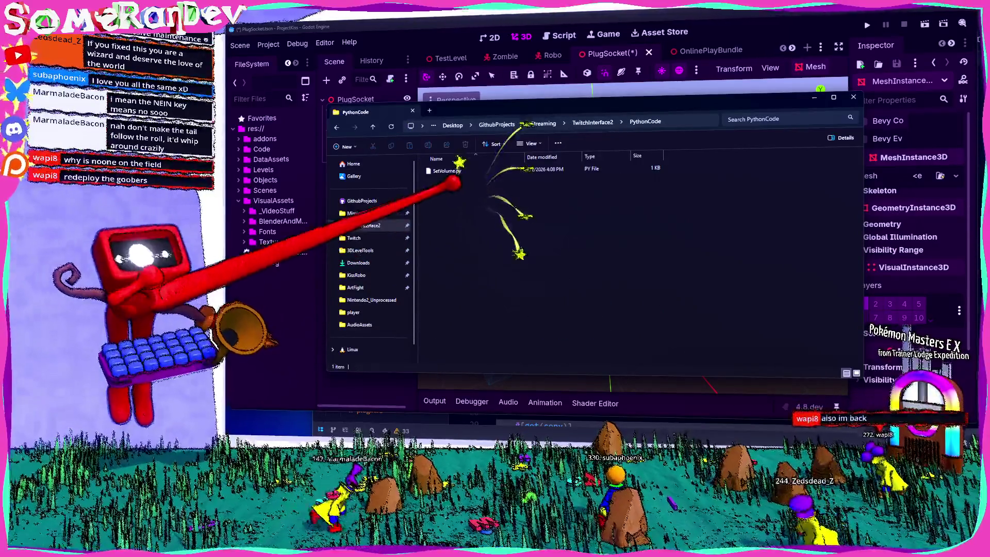
key("alt+Left")
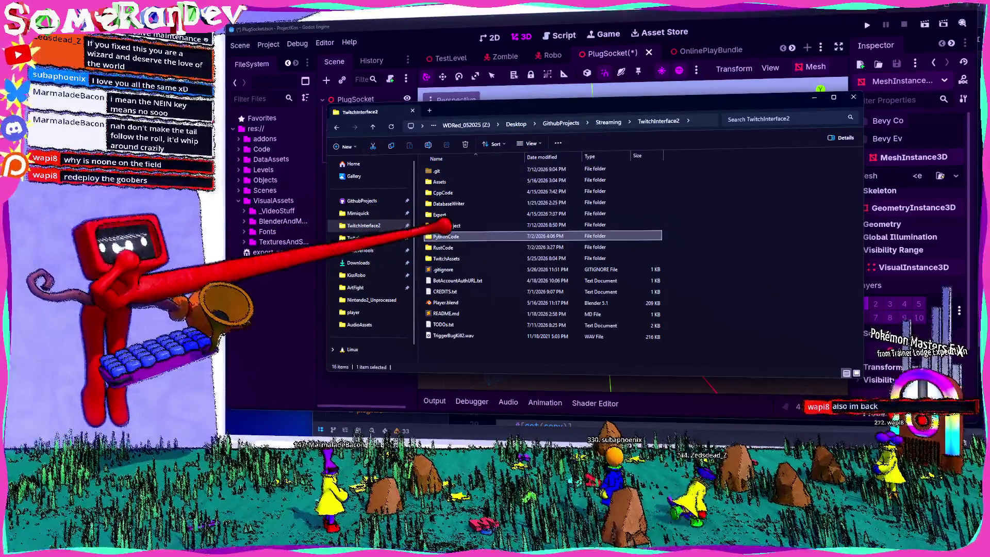
double_click(445, 224)
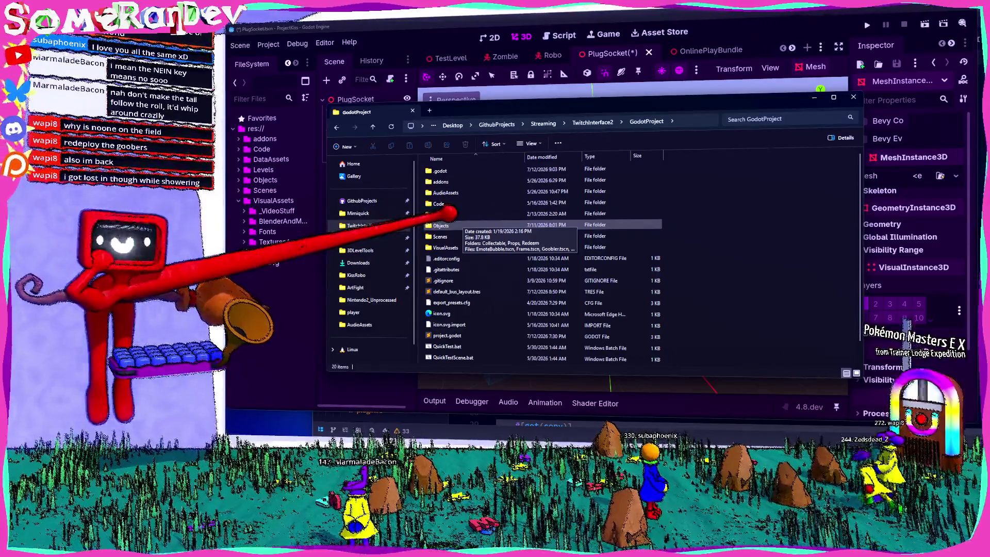
double_click(444, 247)
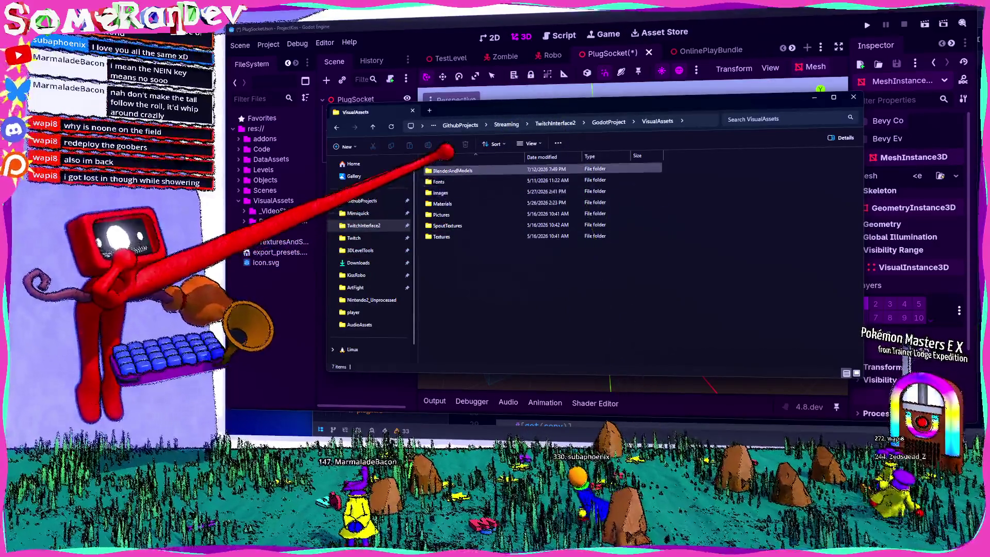
double_click(441, 170)
double_click(440, 181)
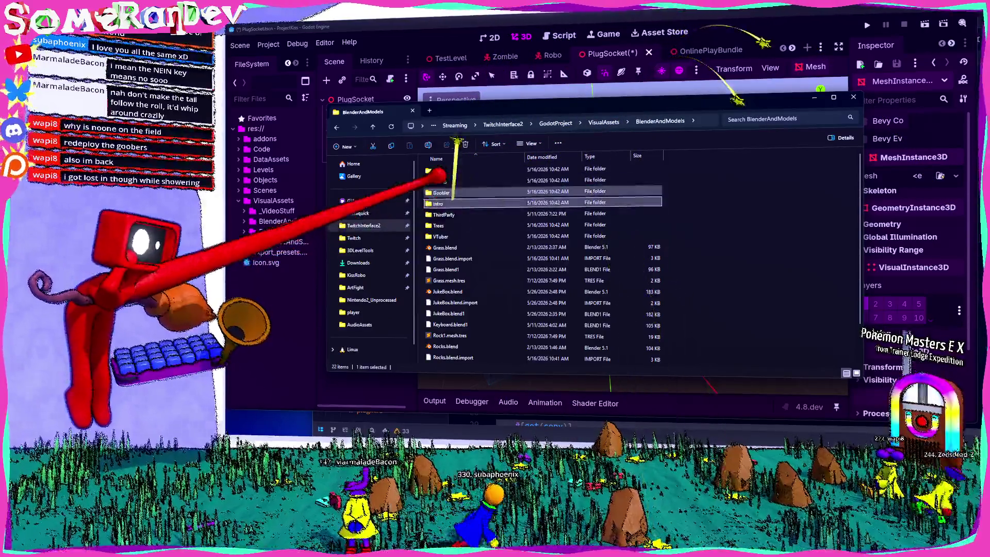
key("BackSpace")
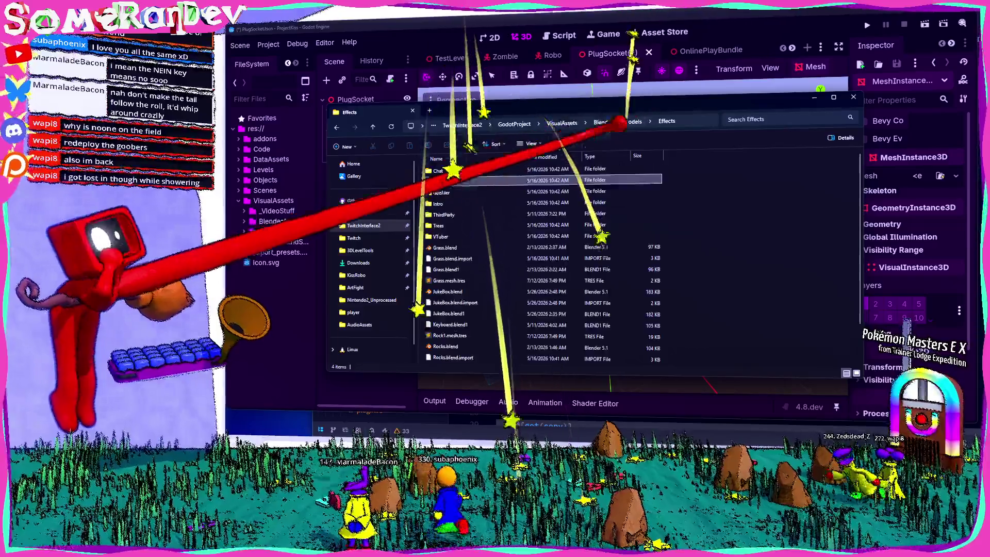
left_click(440, 182)
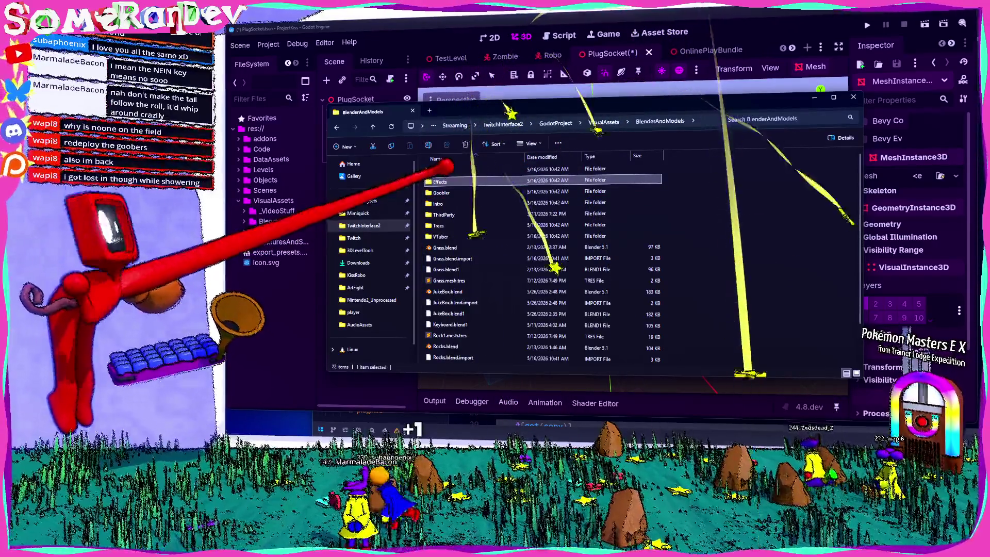
left_click(853, 97)
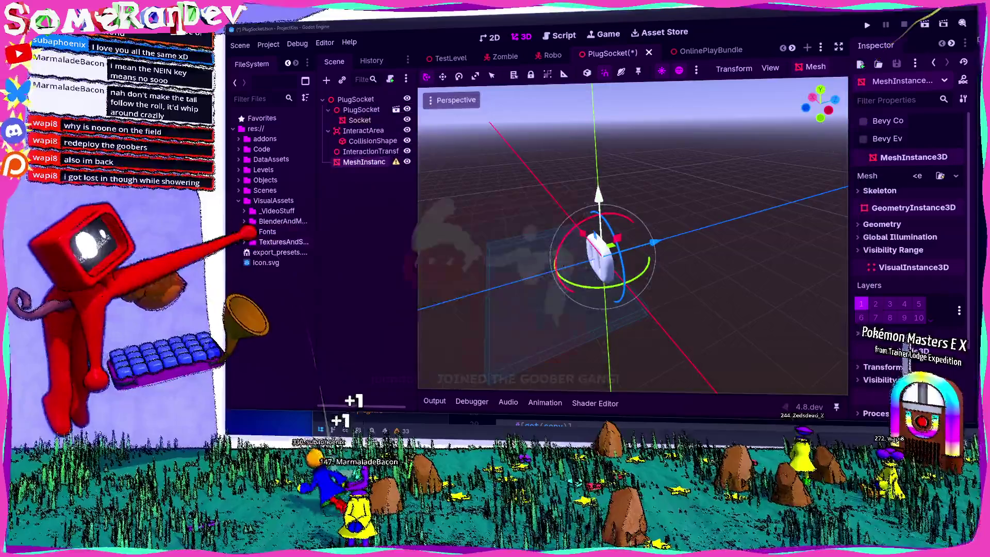
Step: Open BlenderAndModels from the FileSystem dock in File Explorer, enter Effects, and return to Godot
right_click(281, 222)
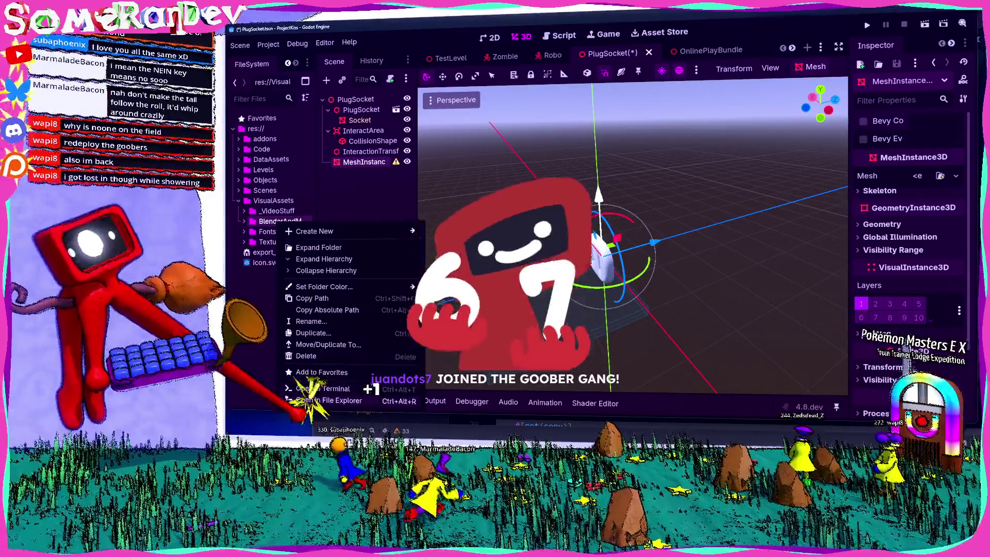
left_click(328, 400)
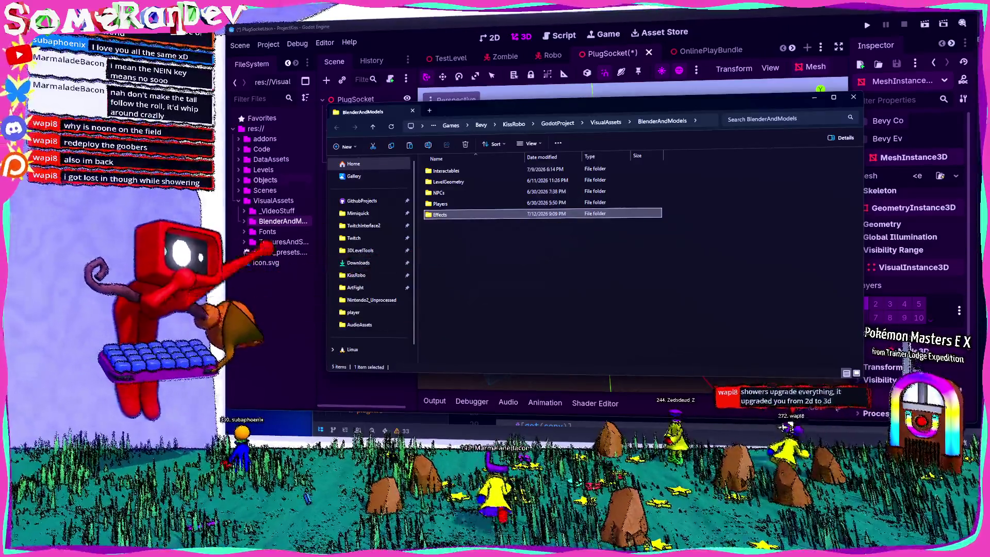
double_click(467, 213)
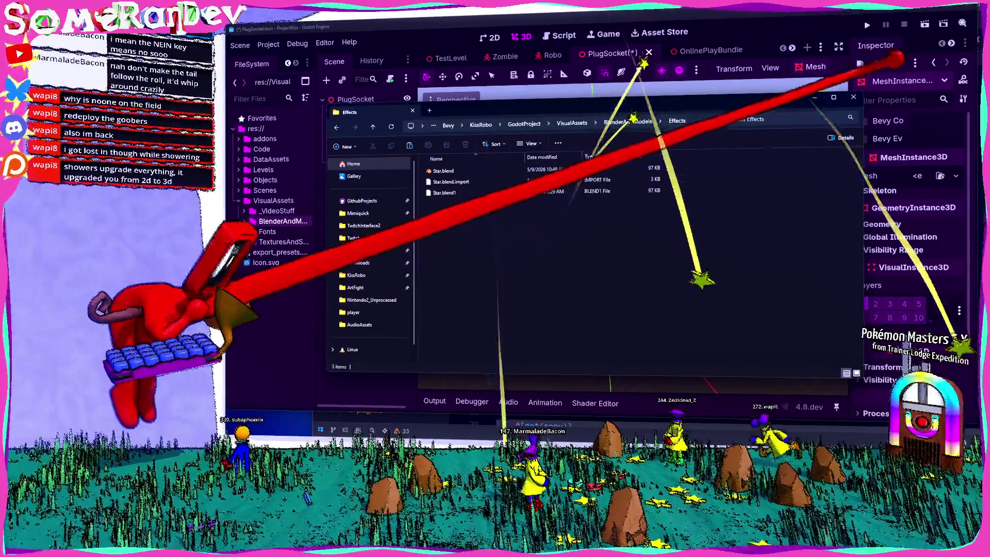
key("alt+Tab")
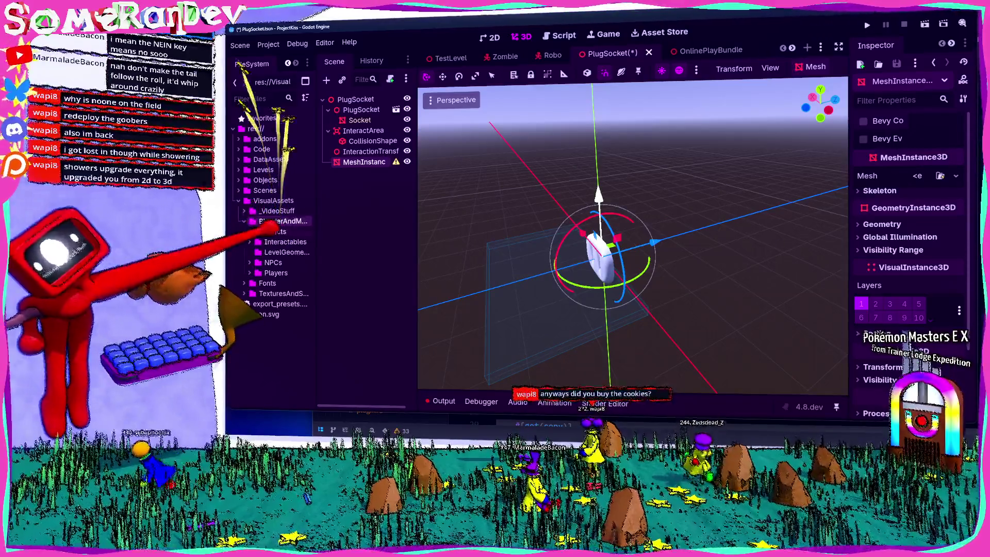
Step: Place Star.mesh.res from BlenderAndModels > Effects into the PlugSocket 3D viewport
double_click(281, 221)
left_click_drag(317, 170, 335, 170)
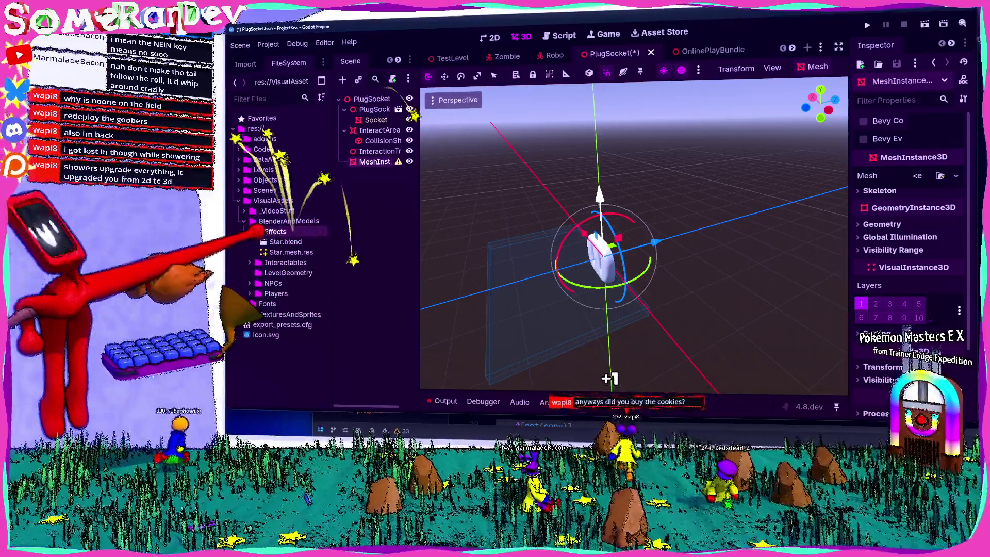
double_click(275, 232)
left_click_drag(282, 252, 558, 205)
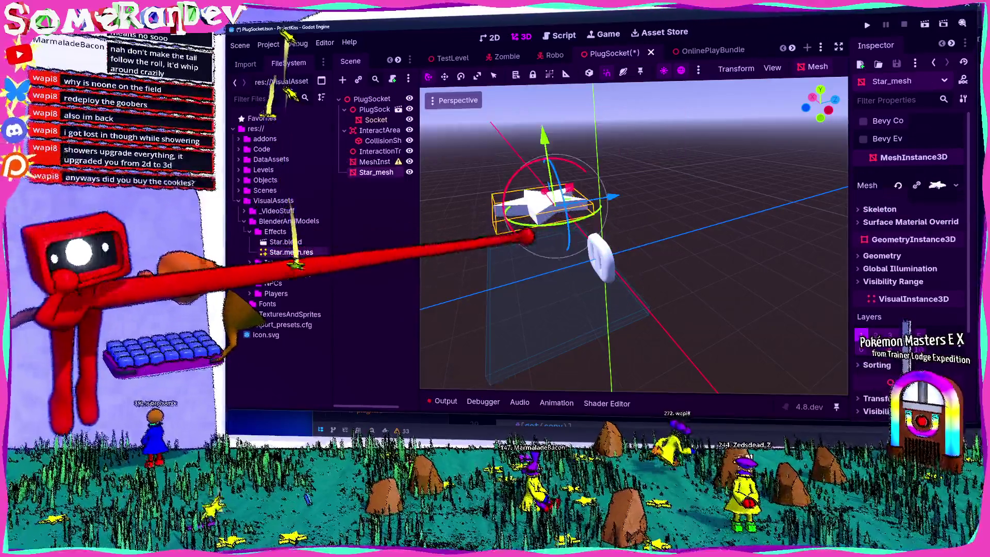
Step: Delete the Star_mesh node again and save the PlugSocket scene
left_click_drag(660, 196, 632, 165)
left_click(631, 165)
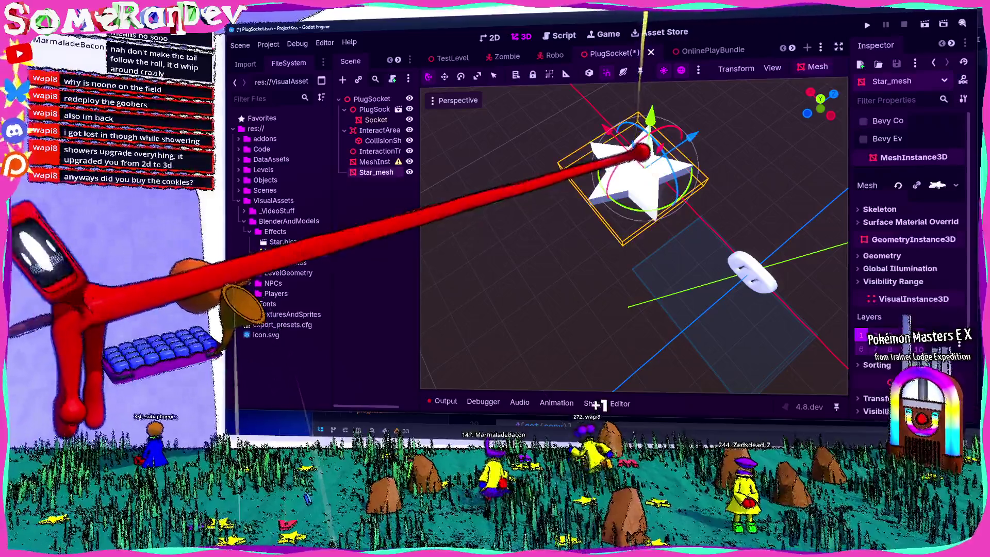
key("Delete")
left_click(571, 235)
key("ctrl+s")
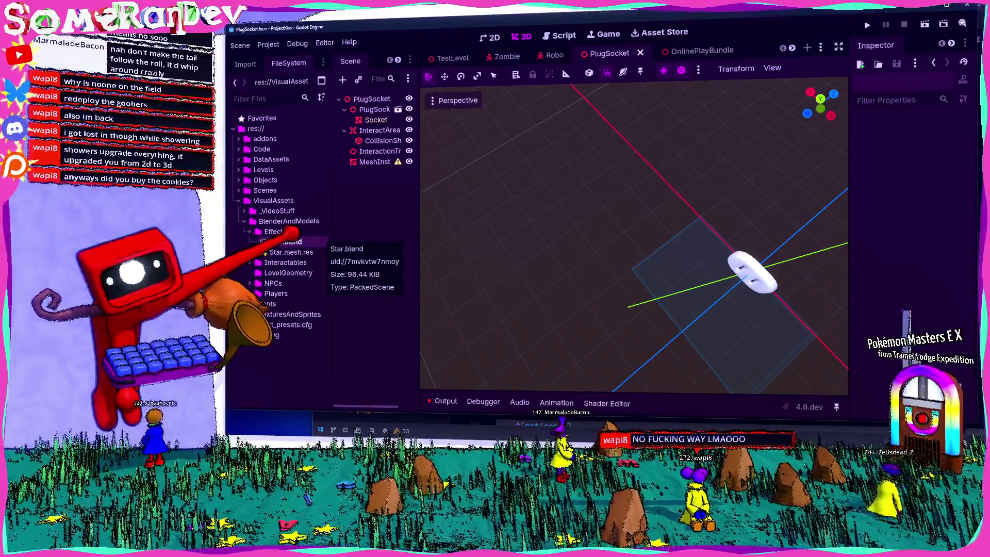
Step: Review Star.blend's Advanced Import Settings, then close the dialog
double_click(287, 242)
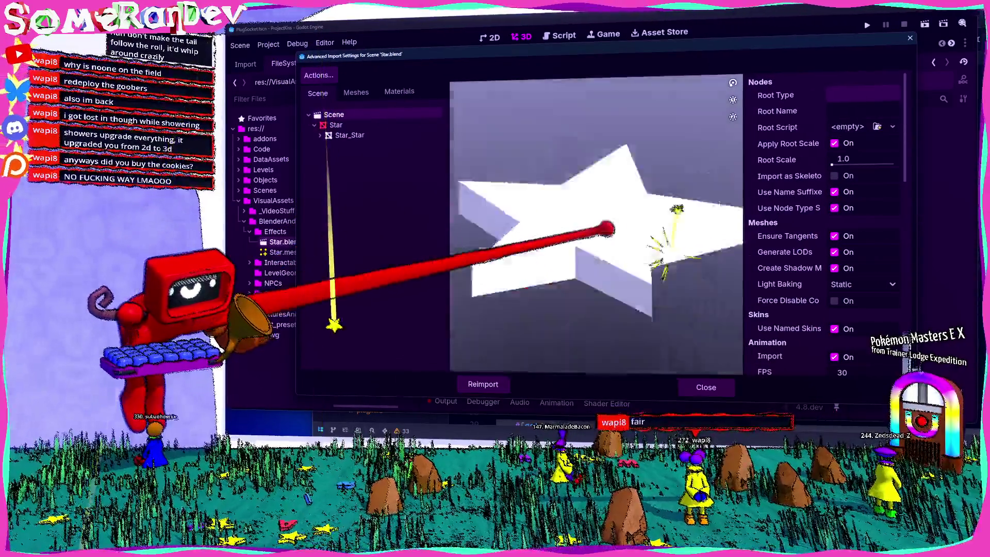
key("Escape")
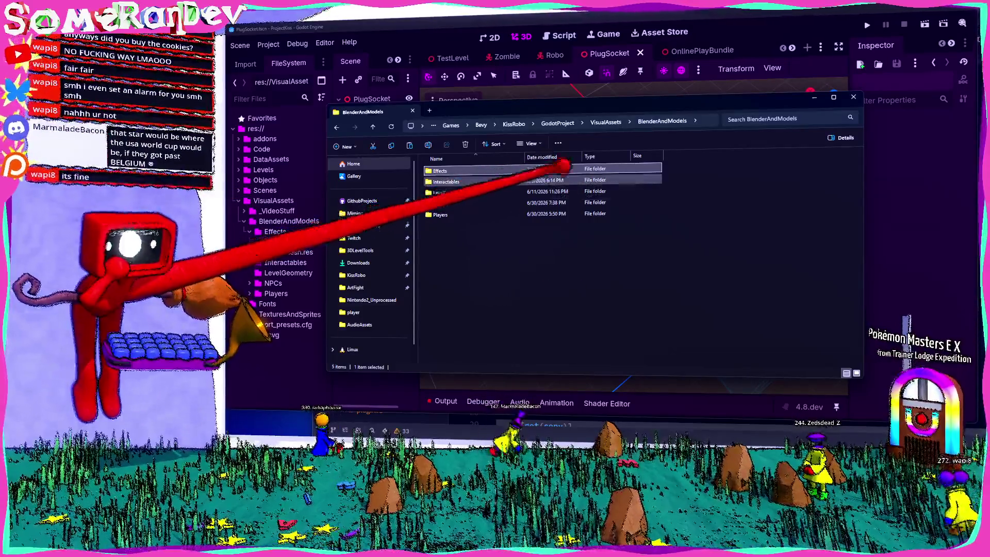
Step: Browse to TwitchInterface2's GodotProject\VisualAssets\Textures folder and show large thumbnails
key("alt+Up")
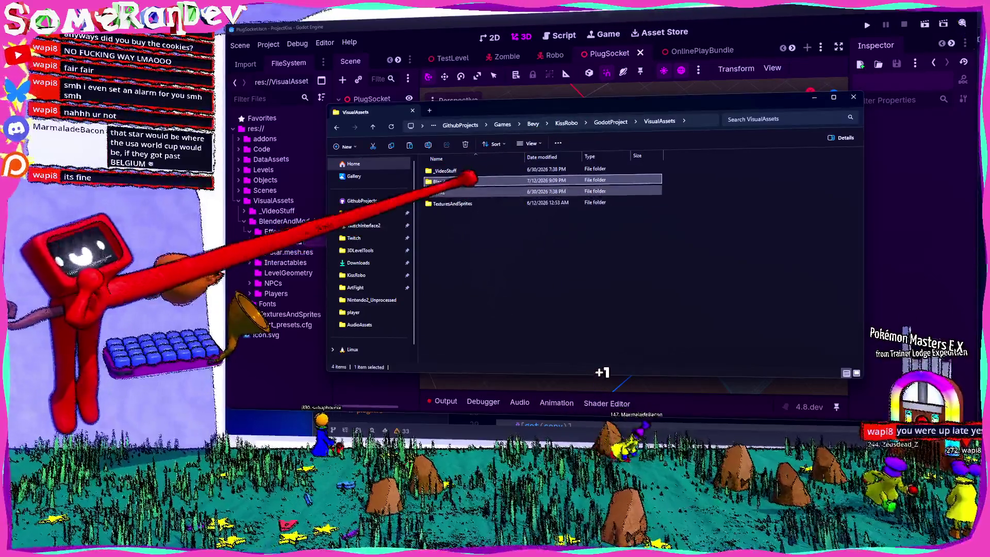
left_click(655, 171)
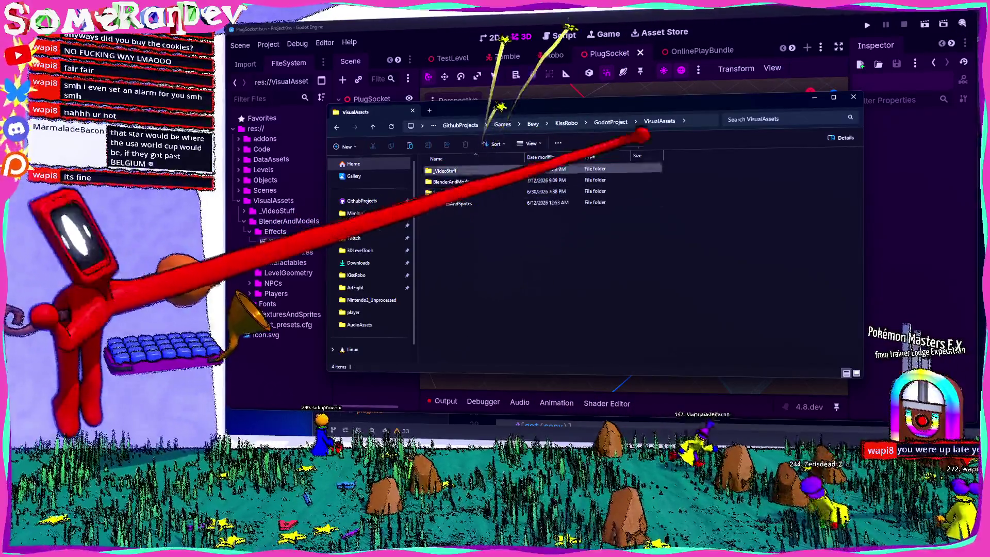
left_click(367, 225)
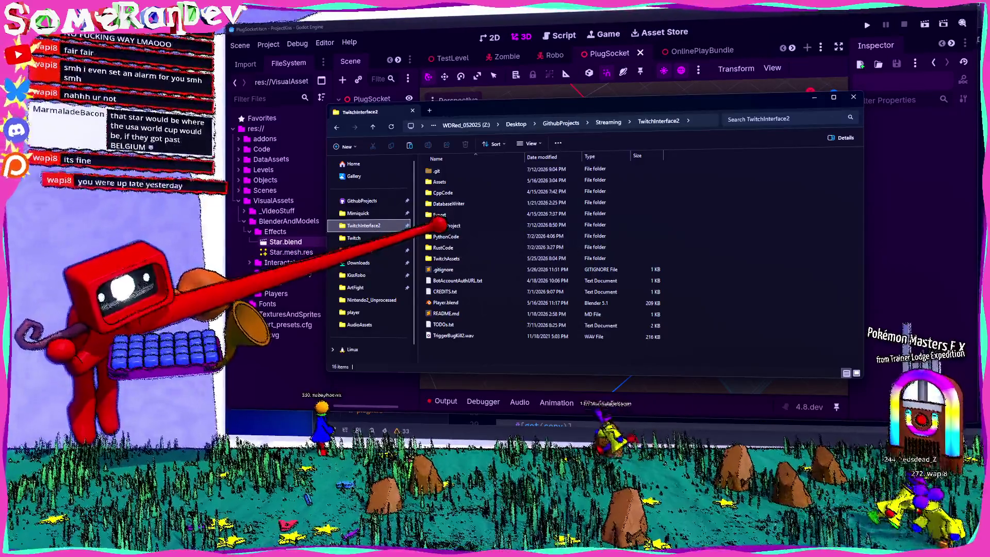
double_click(443, 226)
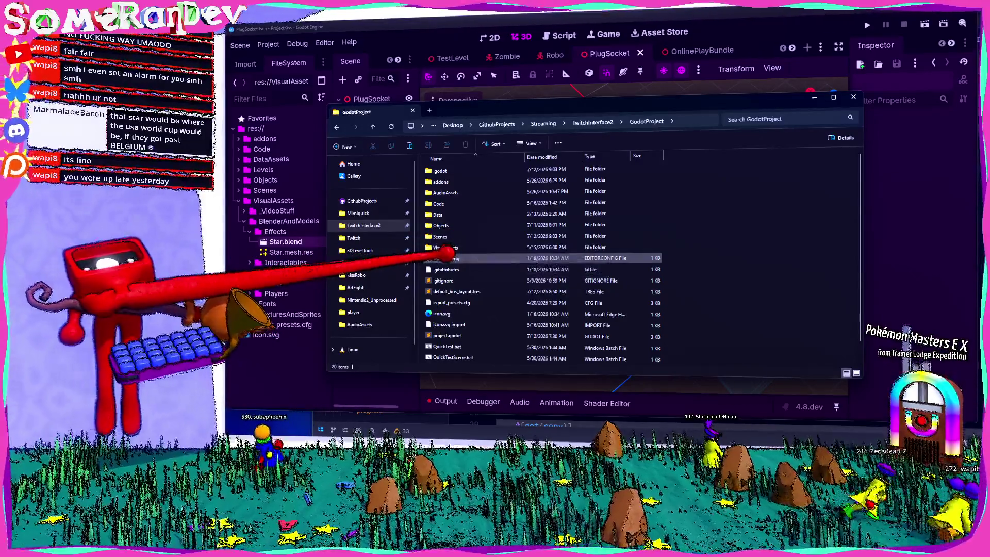
double_click(443, 247)
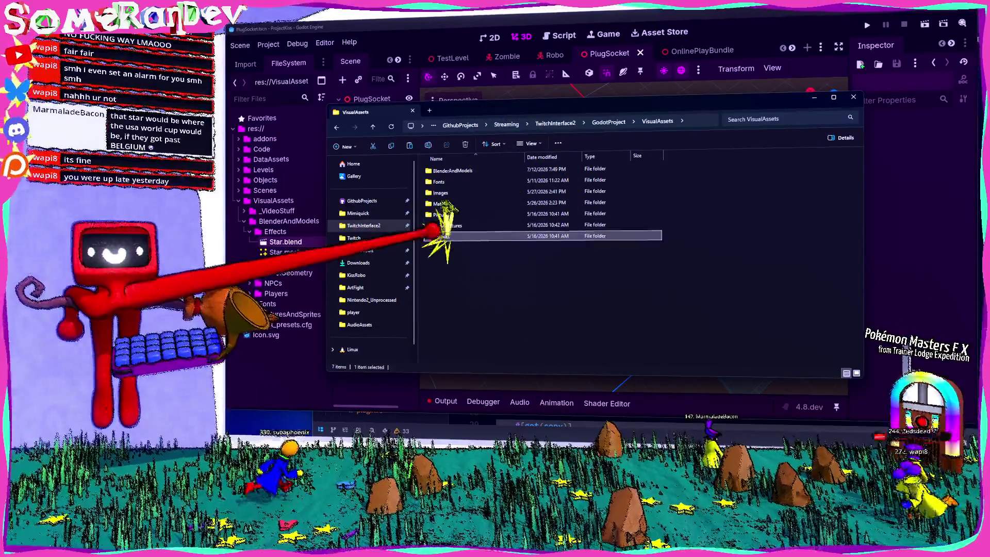
double_click(448, 235)
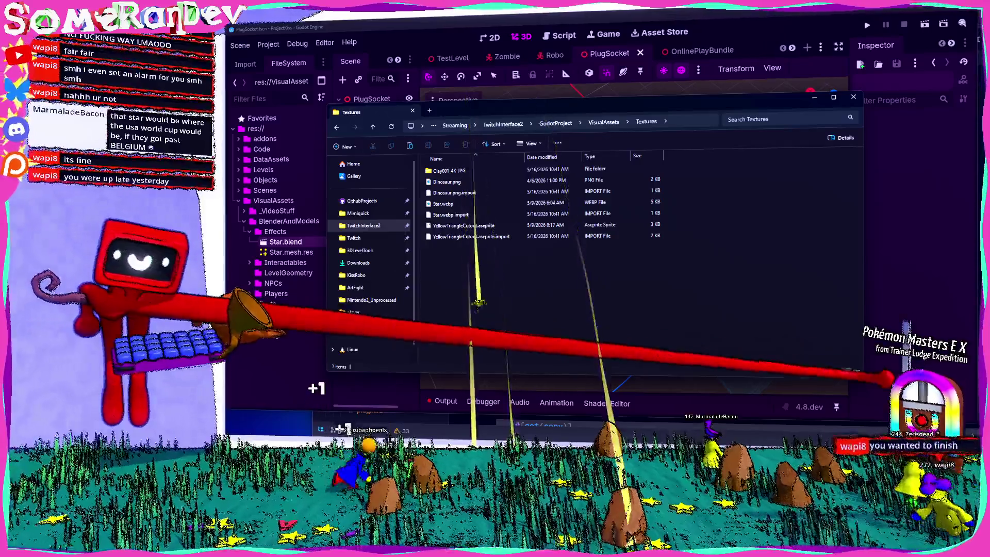
left_click(857, 373)
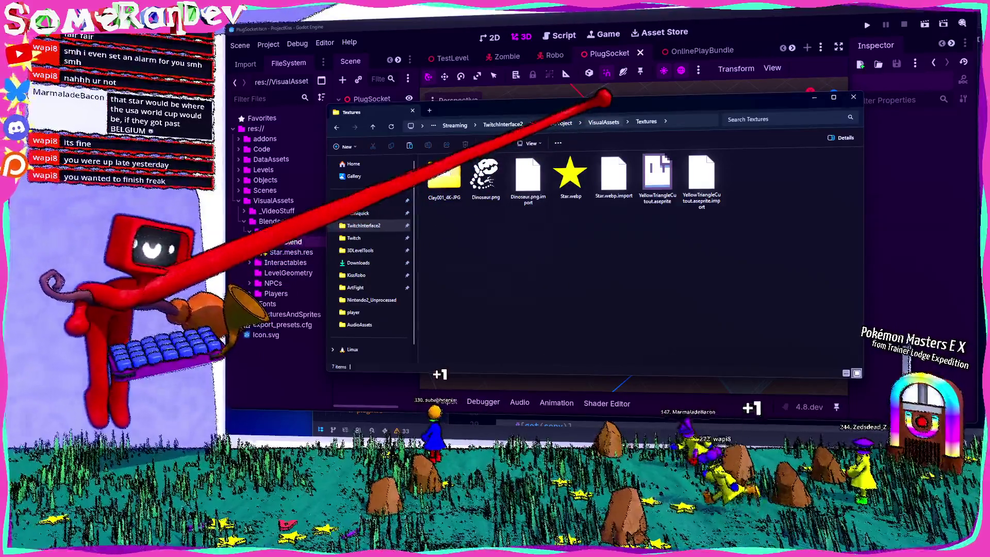
Step: Select the three Goobler star WEBP images in VisualAssets\Images for copying
left_click(603, 122)
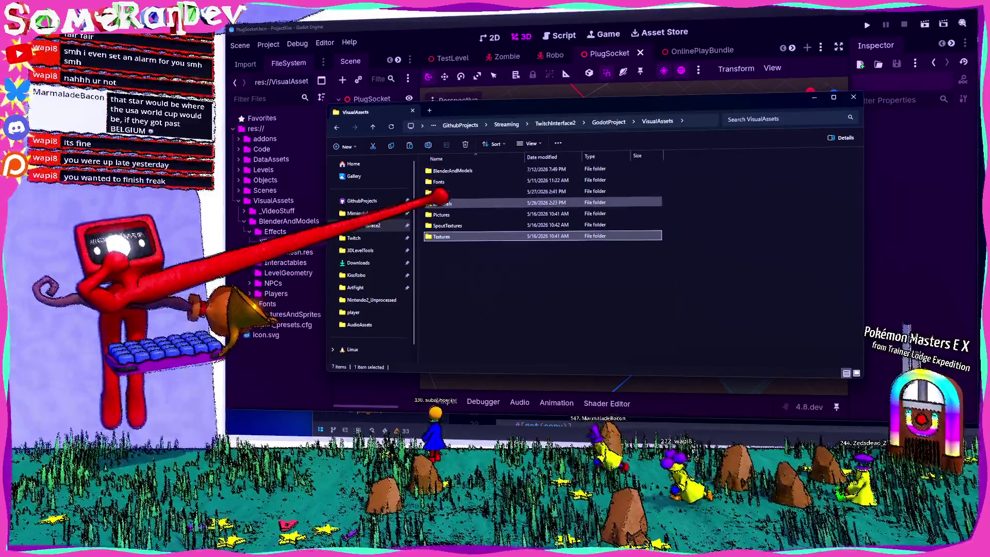
double_click(441, 192)
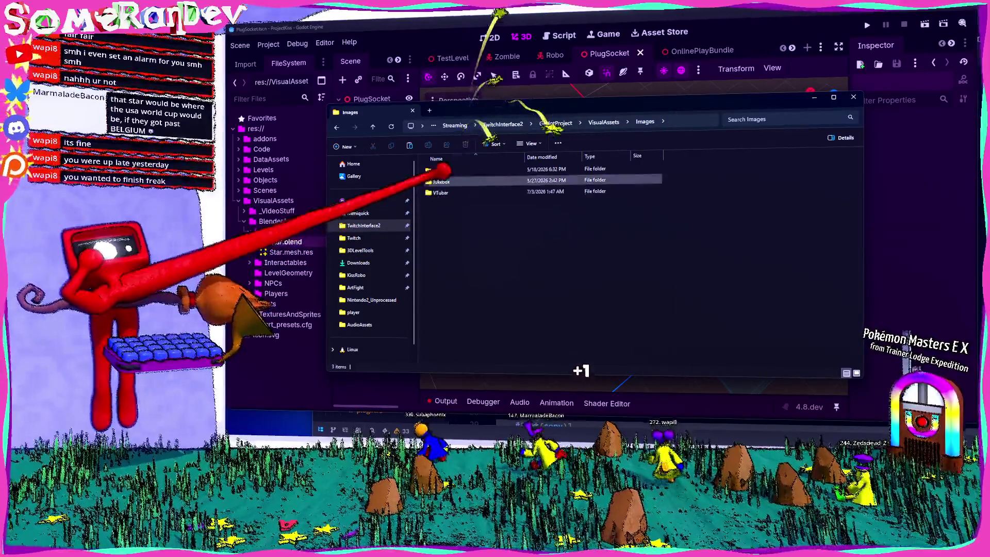
double_click(439, 171)
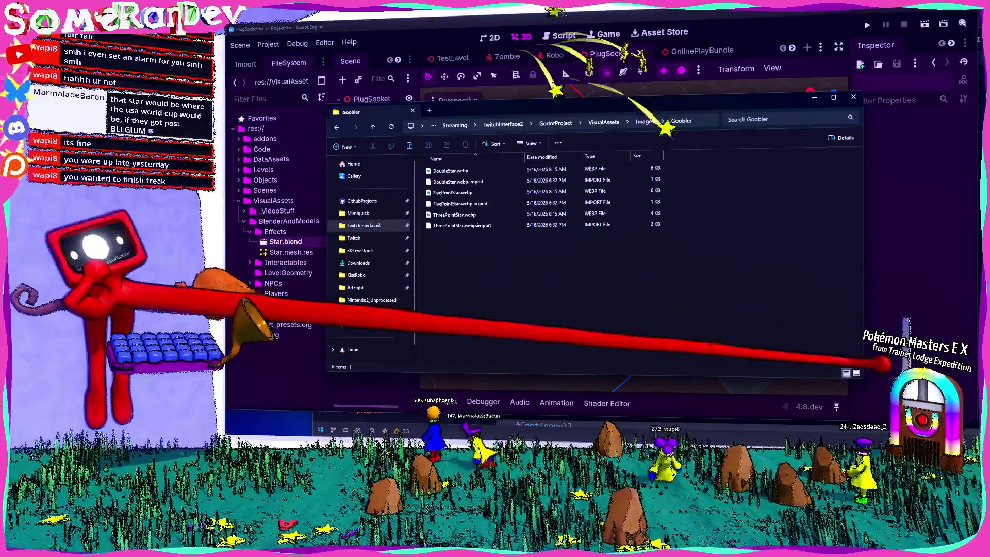
scroll("up", 3)
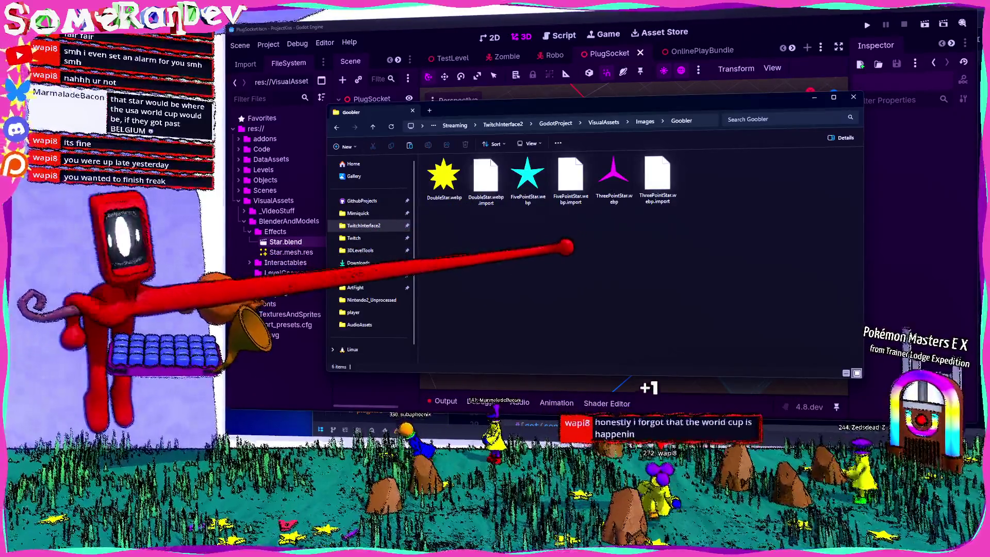
left_click(611, 178)
left_click(527, 176)
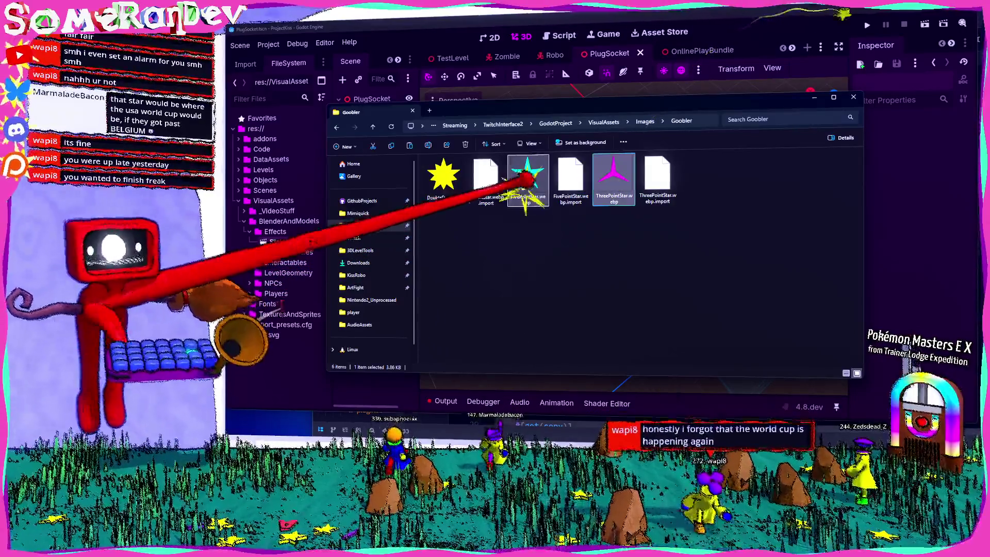
Step: Open TexturesAndSprites from Godot in File Explorer and create an 'Effects' folder there
left_click(853, 97)
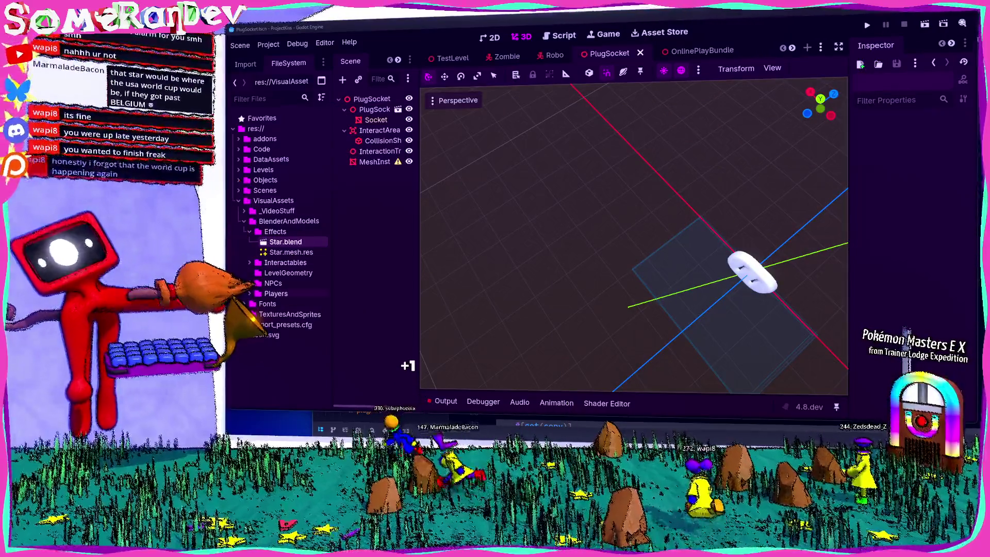
right_click(283, 304)
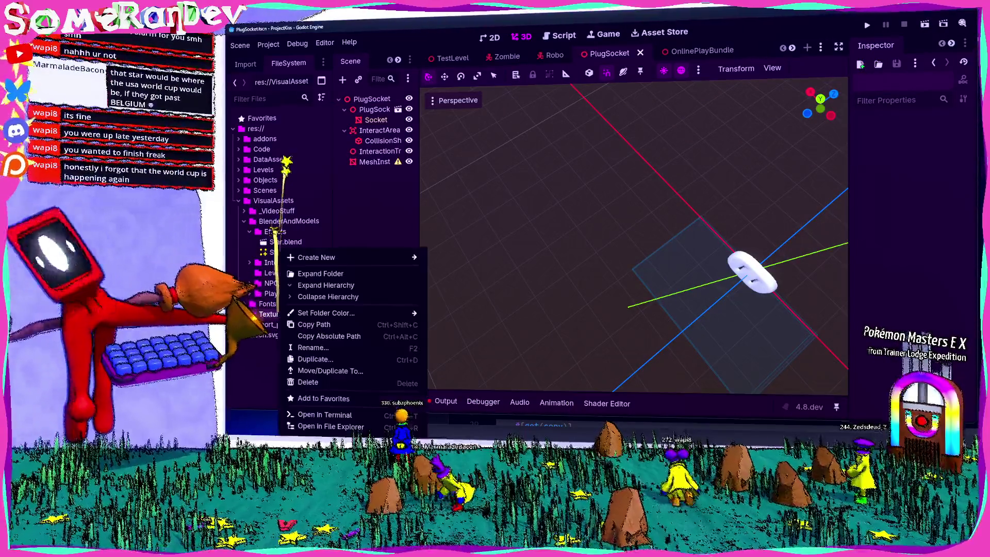
left_click(314, 427)
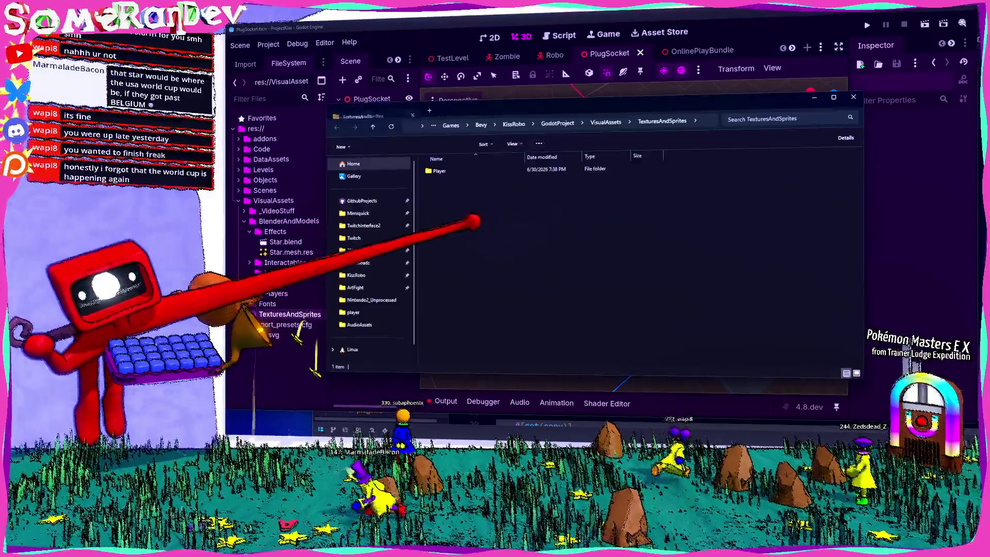
right_click(513, 298)
mouse_move(508, 313)
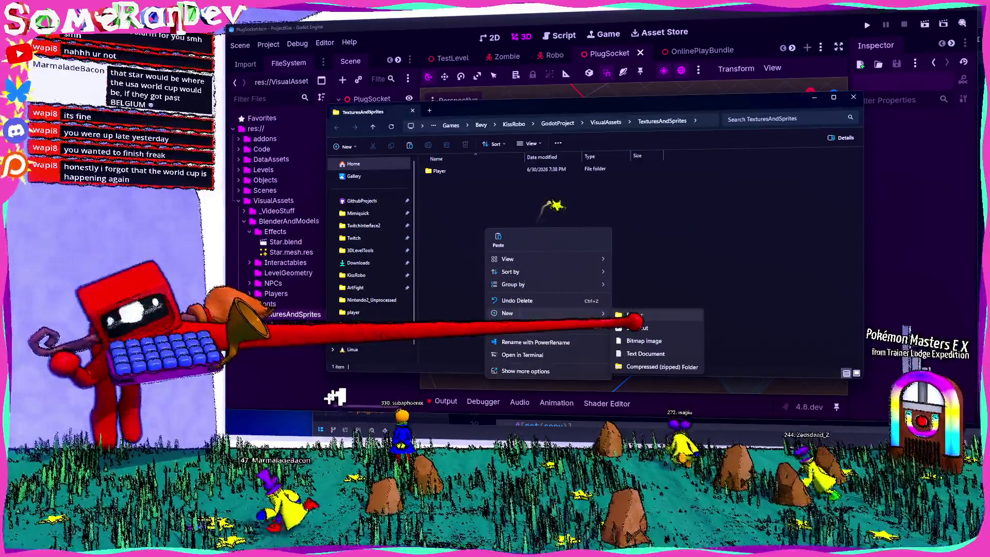
left_click(632, 316)
type("Effects")
key("Return")
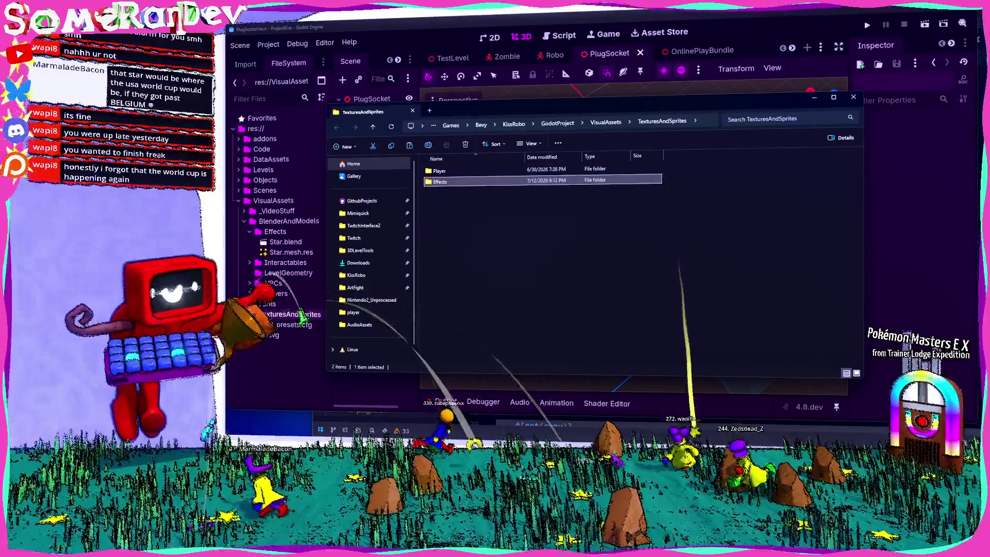
Step: Paste the three star images into the new Effects folder and return to Godot
double_click(441, 180)
key("ctrl+v")
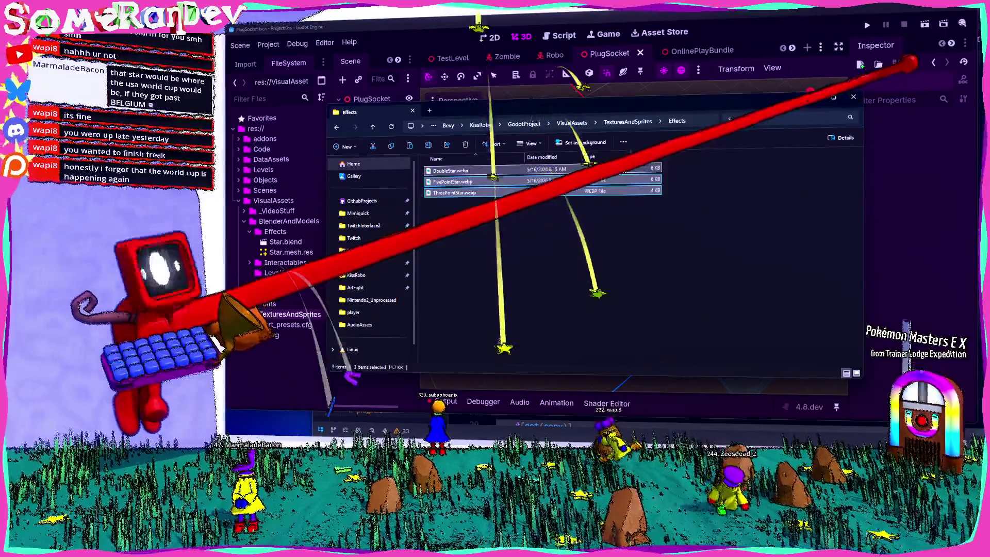
left_click(854, 97)
left_click_drag(599, 380, 587, 366)
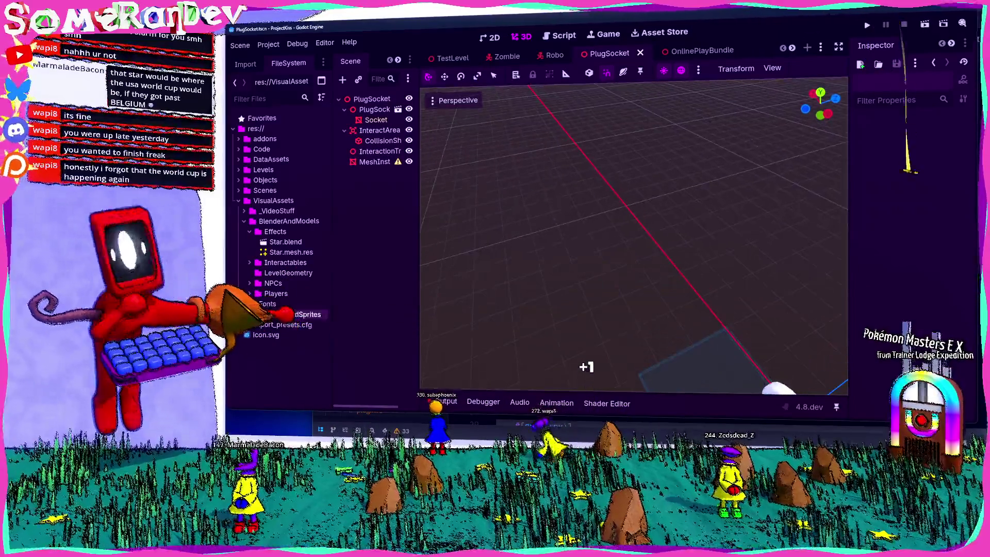
Step: Add a Sprite3D node to the PlugSocket scene
left_click_drag(480, 308, 597, 299)
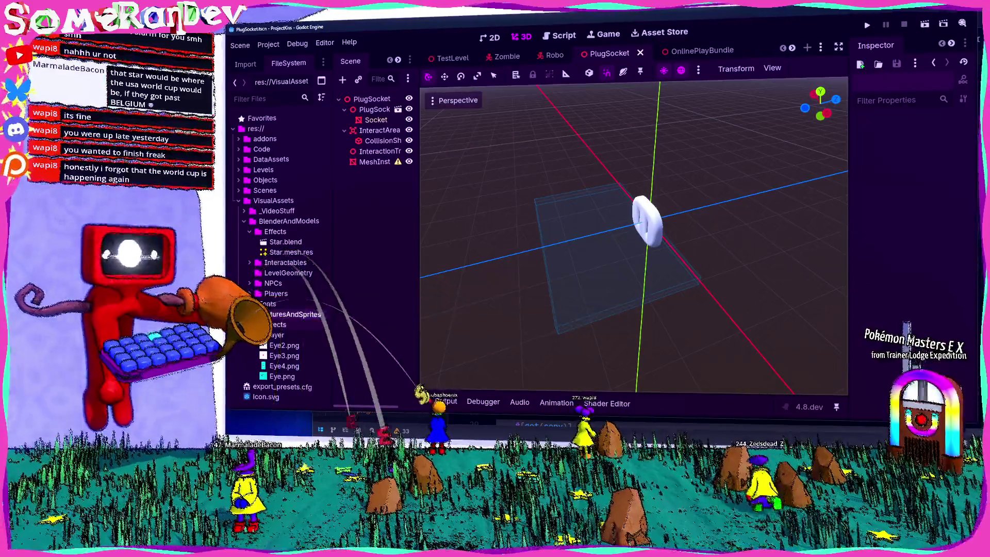
left_click_drag(297, 335, 642, 210)
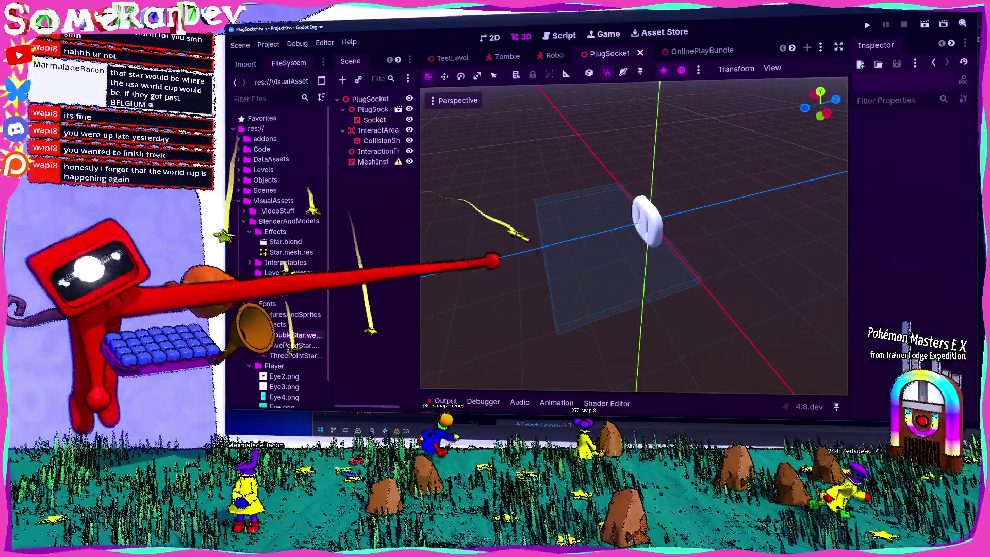
left_click(645, 216)
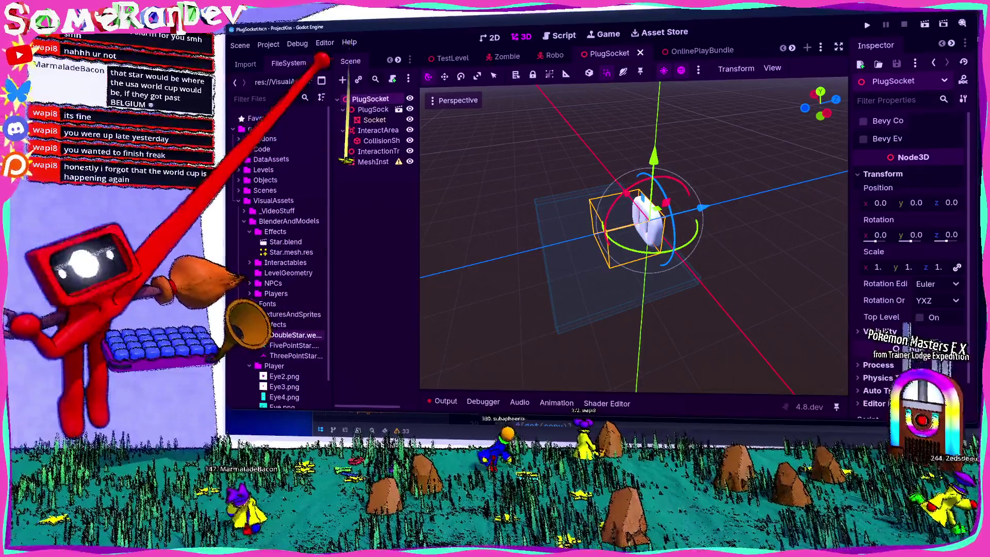
key("ctrl+a")
type("sprite3d")
key("Return")
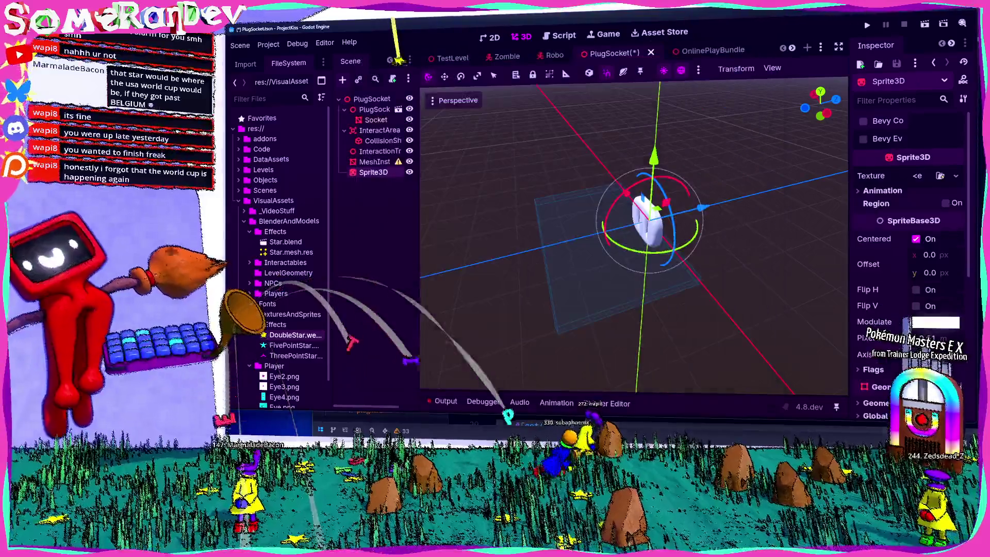
Step: Give the Sprite3D the DoubleStar image as its texture, angle it, and save
left_click_drag(268, 334, 923, 176)
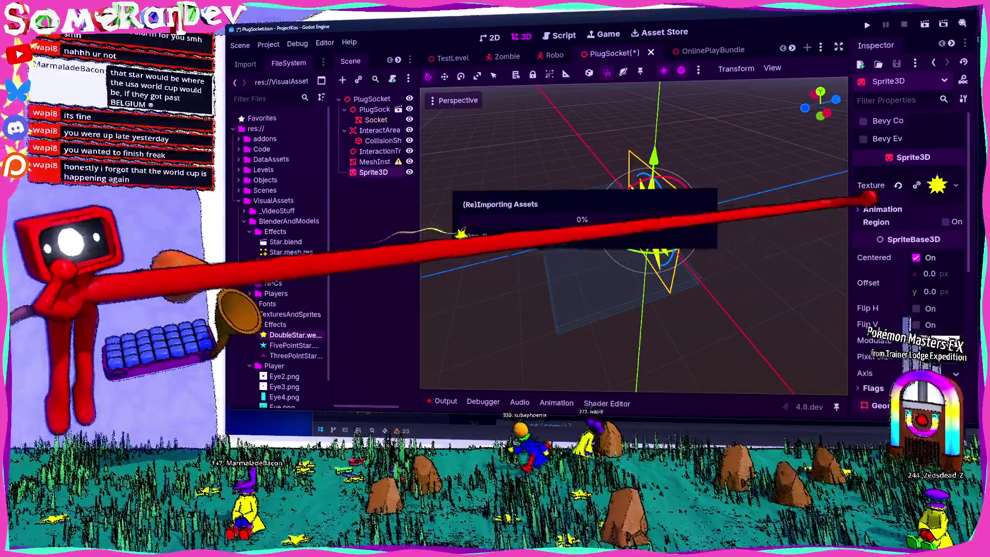
key("w")
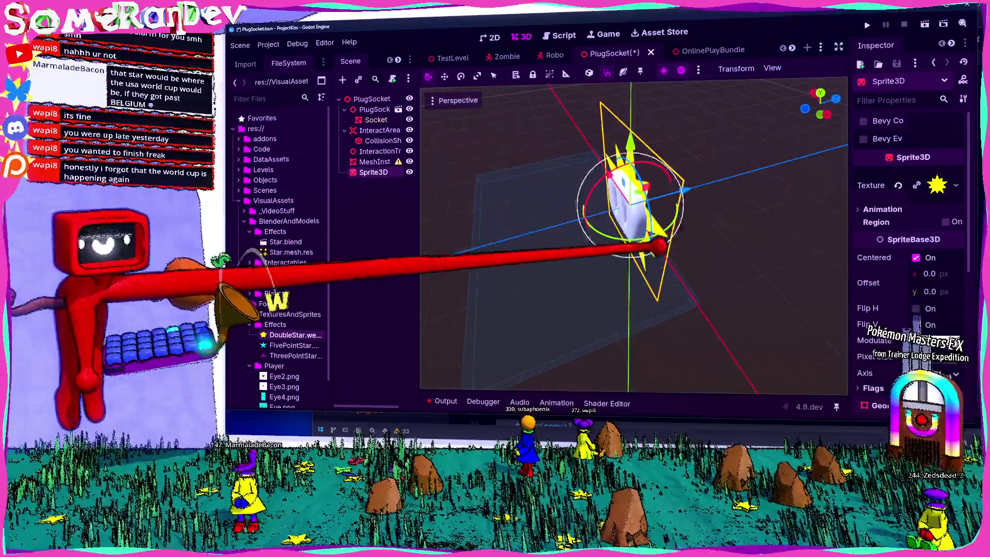
left_click_drag(630, 240, 586, 215)
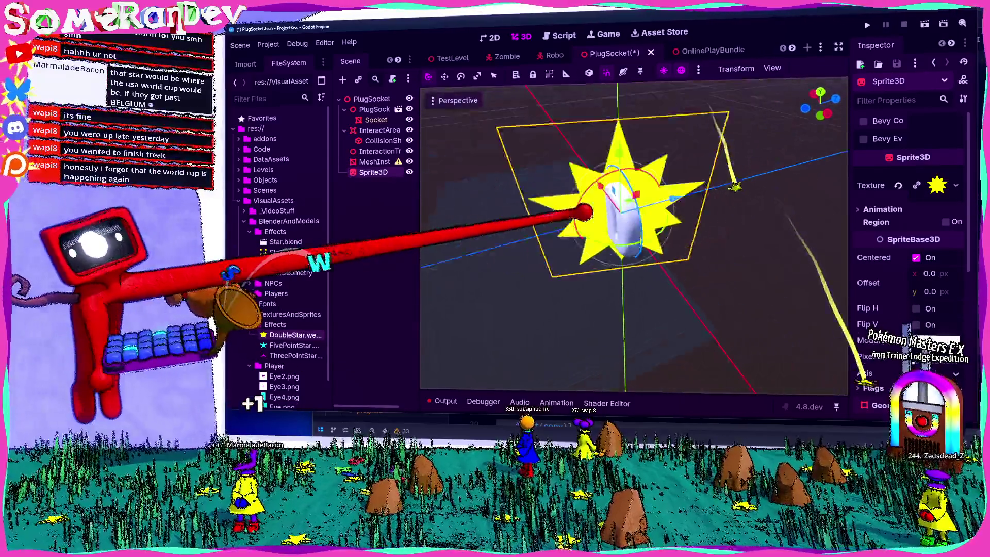
key("ctrl+s")
key("w")
key("s")
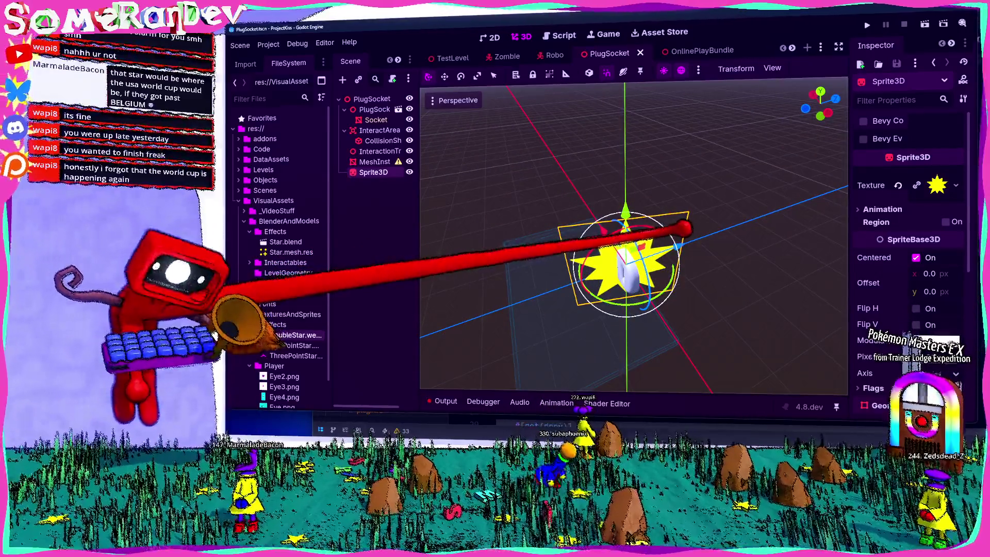
Step: Delete the MeshInst node from the PlugSocket scene
left_click_drag(851, 214, 776, 221)
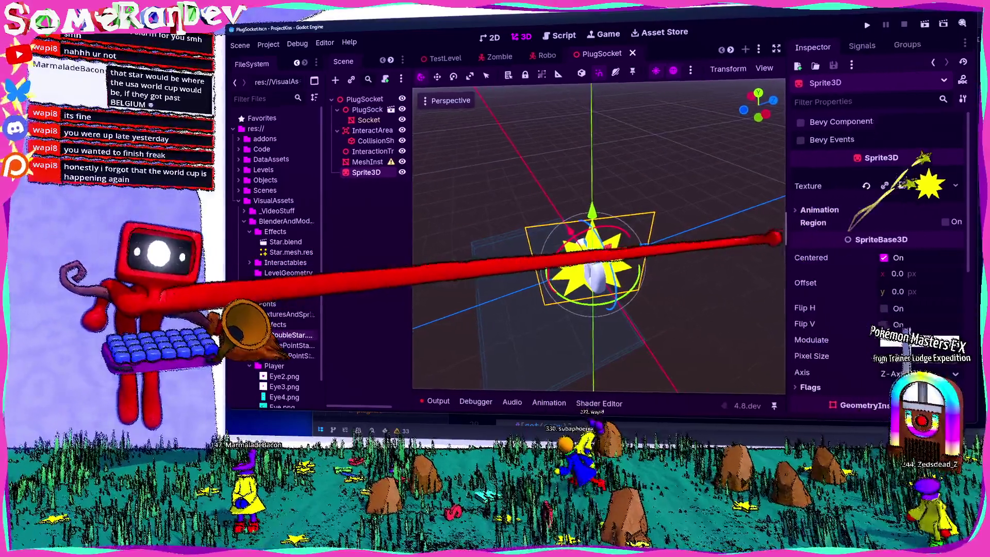
scroll("down", 3)
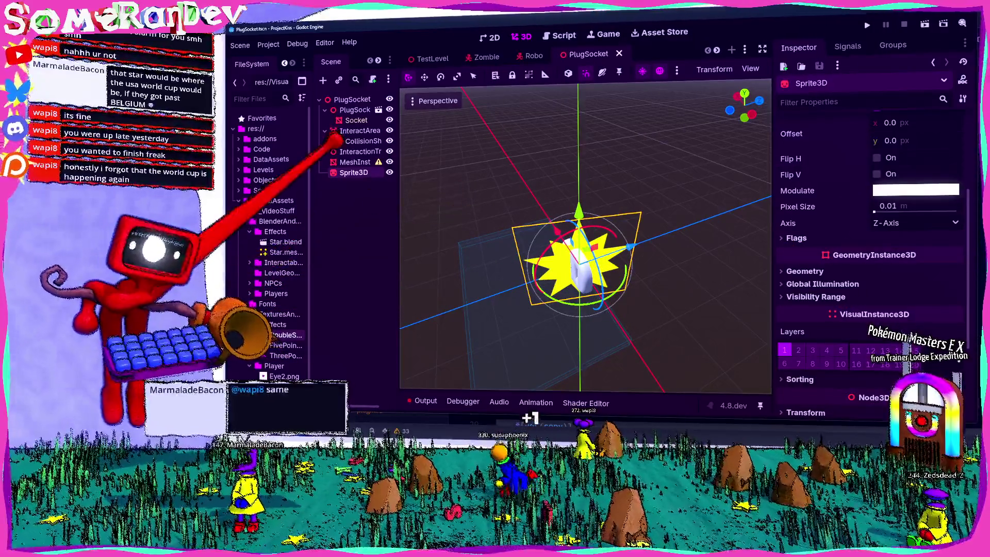
left_click(354, 162)
key("Delete")
key("Return")
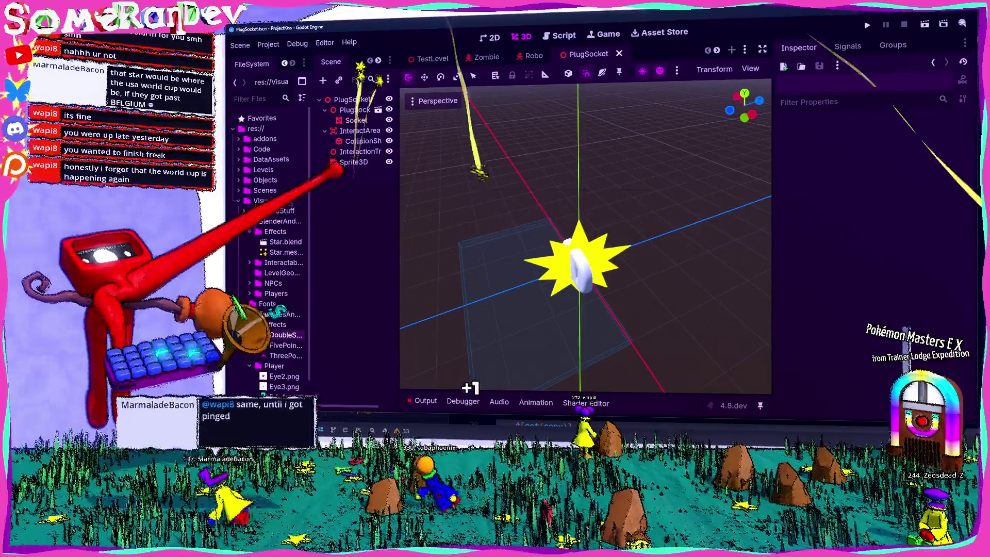
Step: Expand the Sprite3D's Geometry section to reach its Material Override choices
left_click(353, 162)
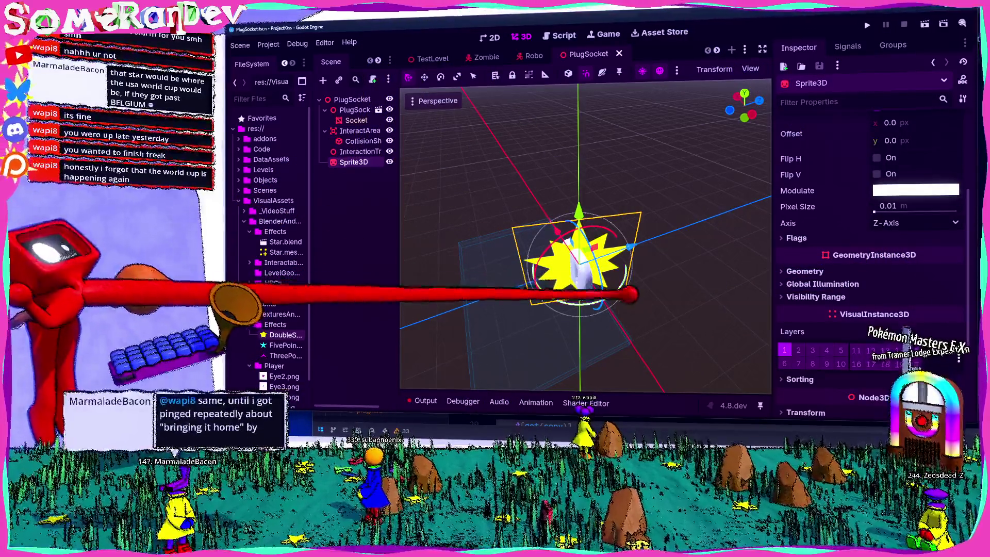
left_click(804, 270)
left_click(805, 271)
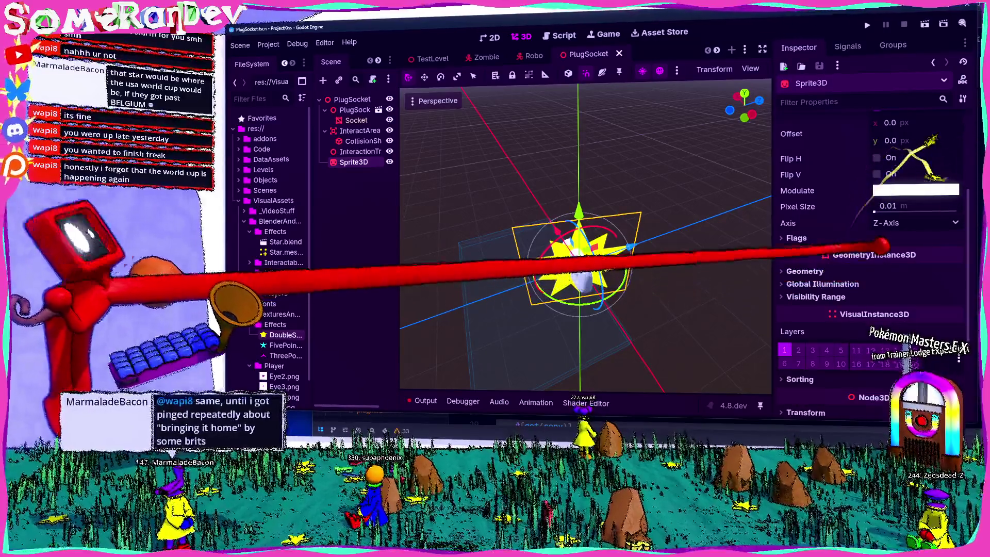
left_click(804, 271)
left_click(955, 285)
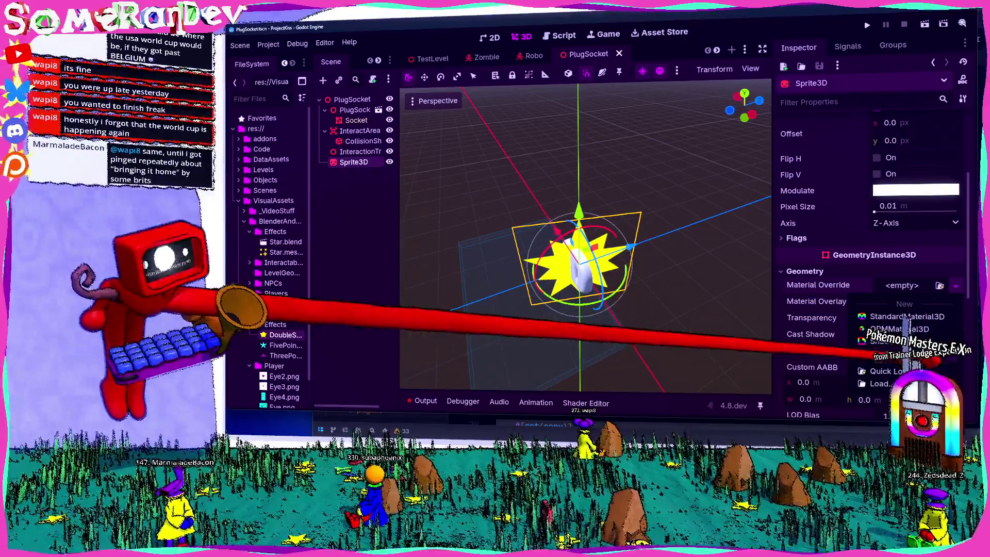
Step: Assign a new ShaderMaterial to the Sprite3D and start a New Shader for it
left_click(907, 316)
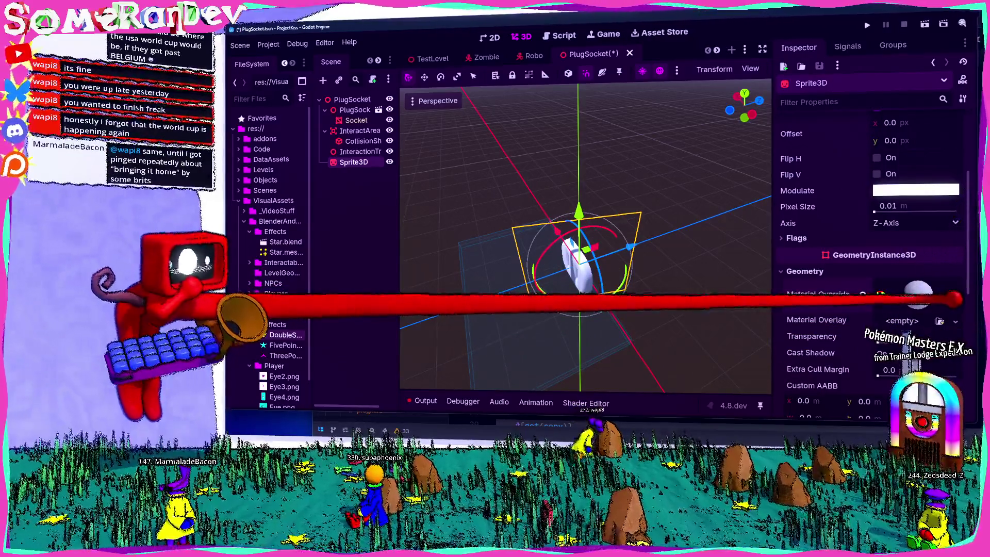
left_click(923, 293)
left_click(949, 226)
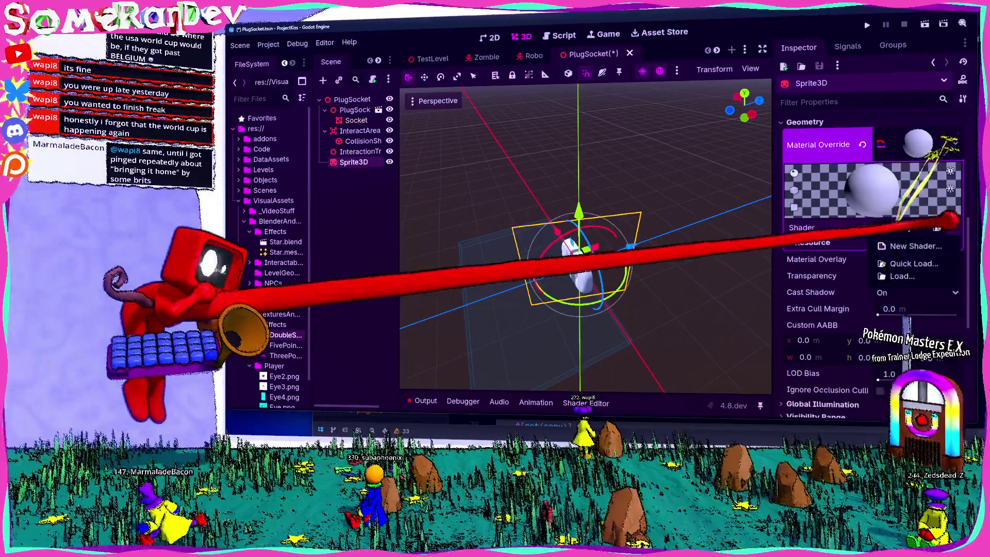
left_click(908, 246)
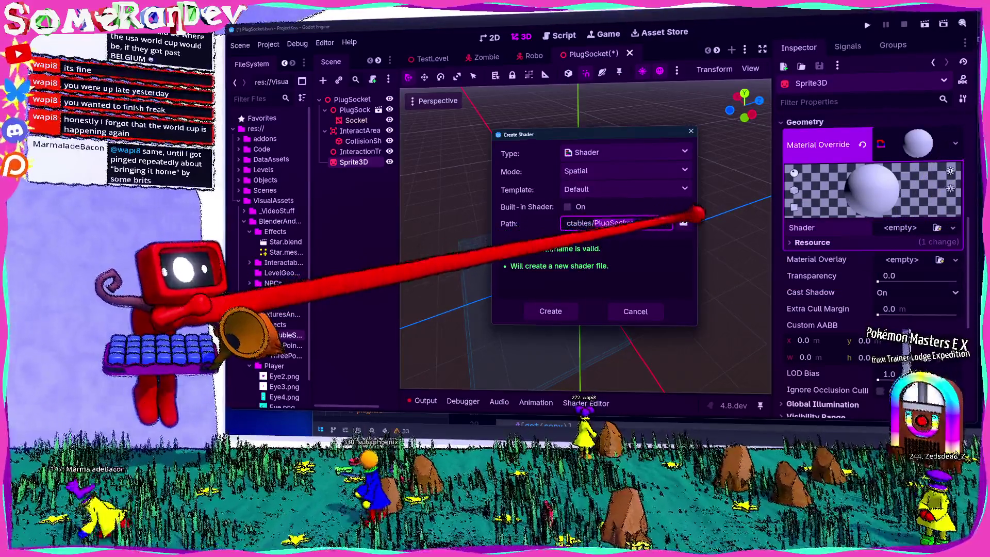
Step: Set the new shader's location to res://Code/GDShader, then switch to the TwitchSRD2026 project
left_click(685, 223)
double_click(484, 120)
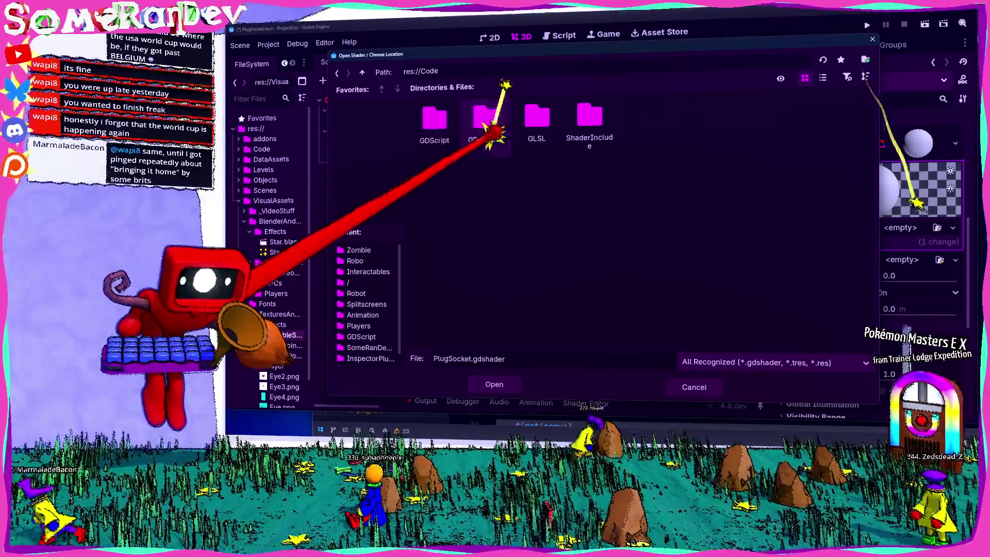
double_click(487, 122)
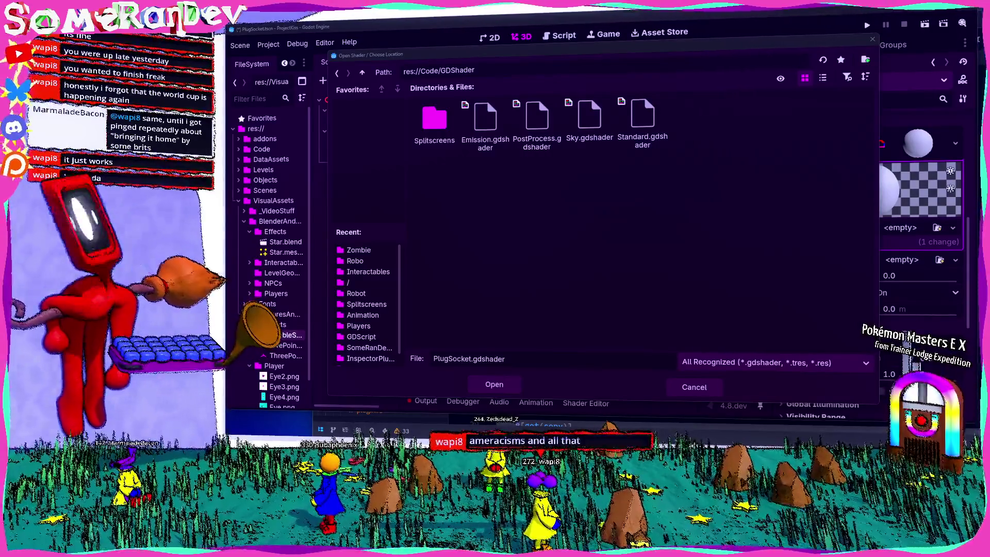
key("alt+Tab")
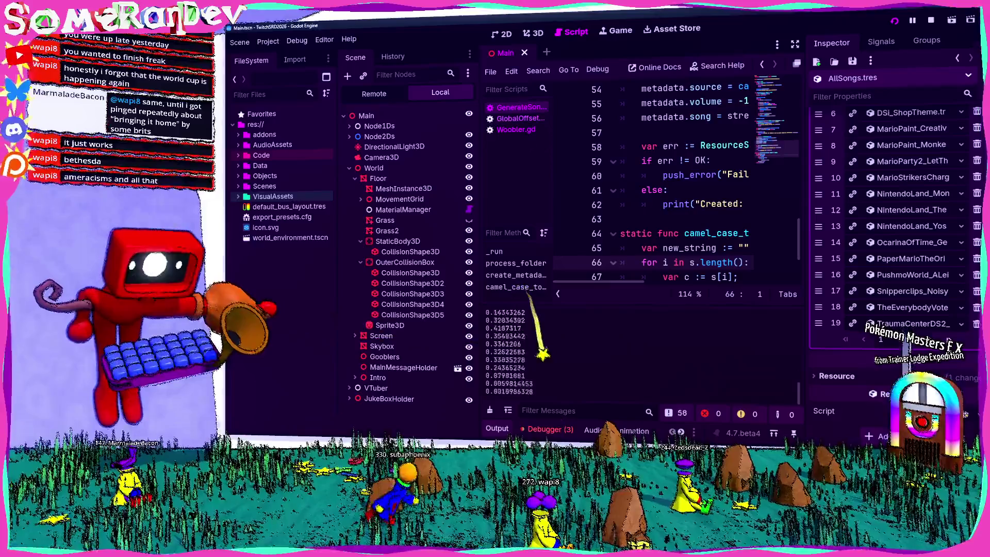
Step: Save Main and open TrainerLodgeExpedition_PokémonMastersEX.tres from AudioAssets > Music > Nintendo2
key("ctrl+s")
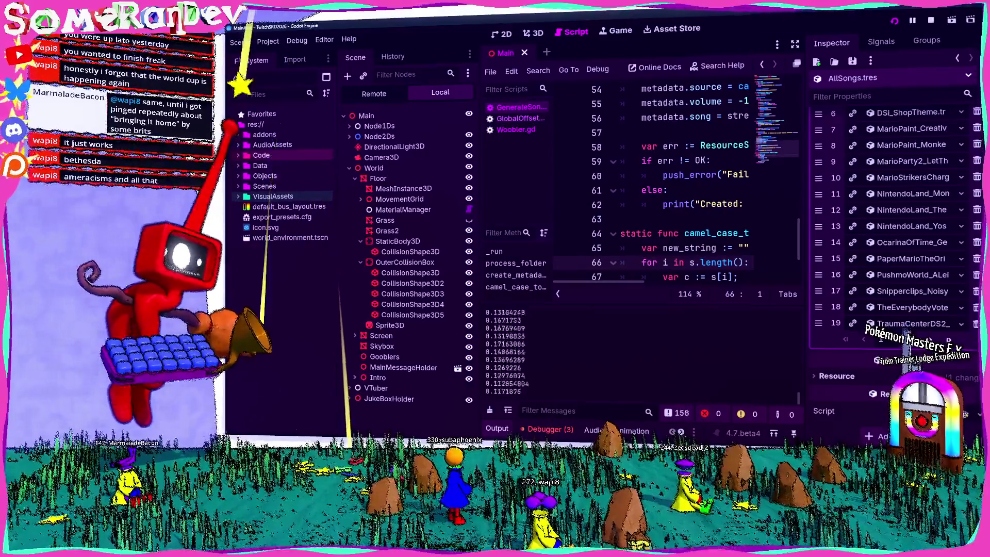
left_click(273, 144)
double_click(272, 144)
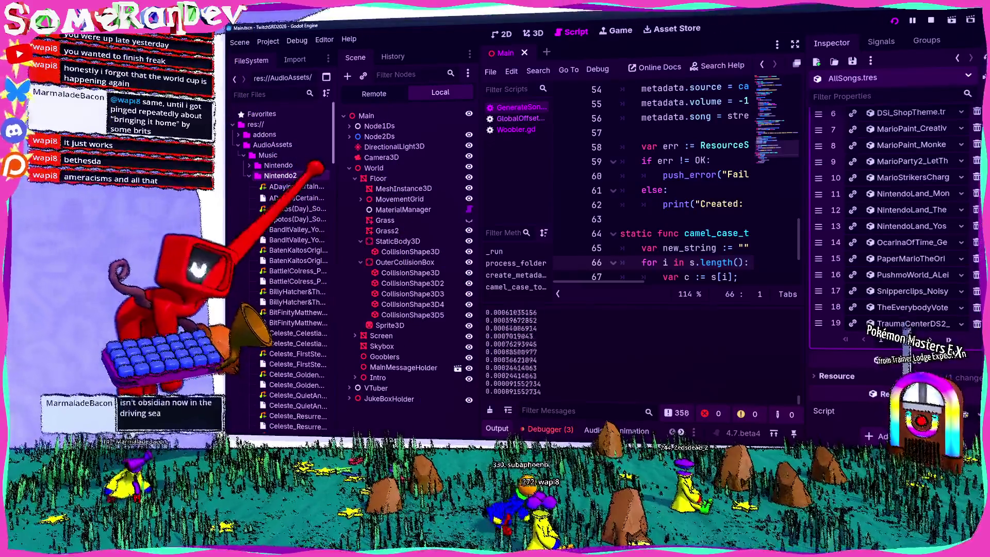
scroll("down", 3)
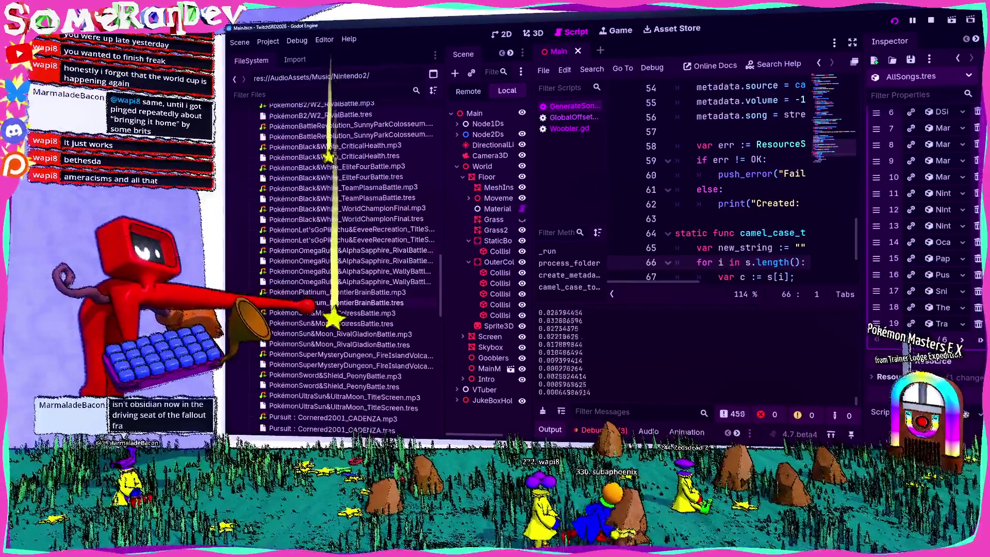
scroll("down", 3)
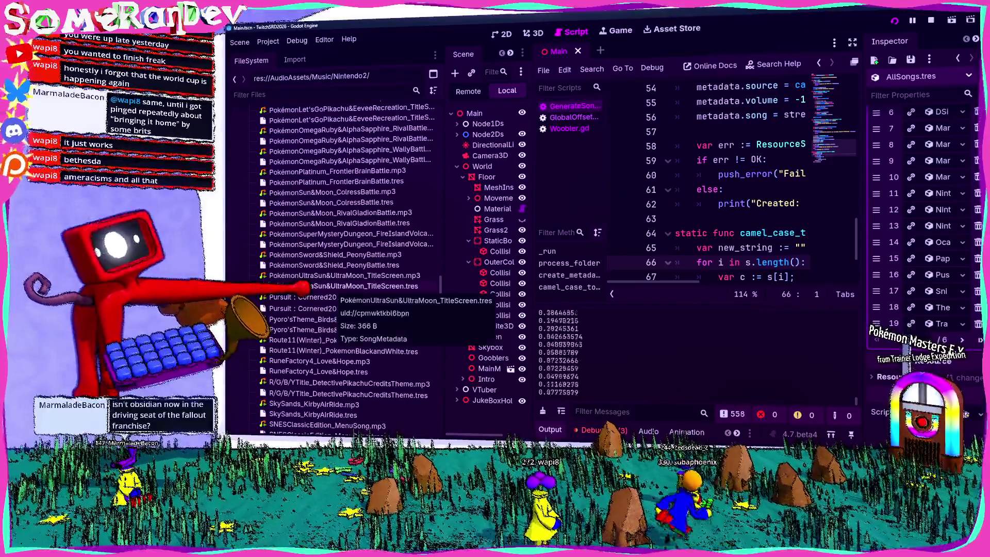
scroll("up", 3)
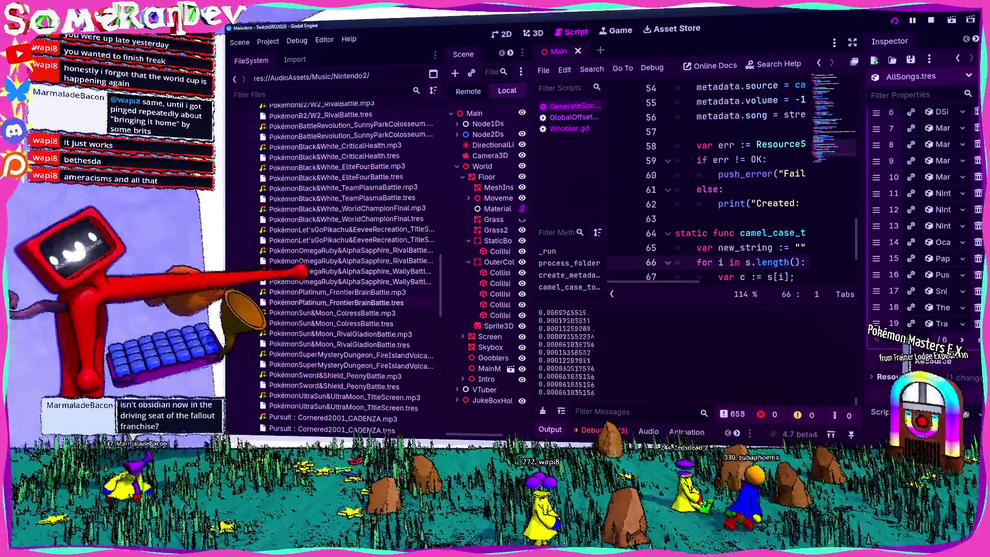
scroll("down", 3)
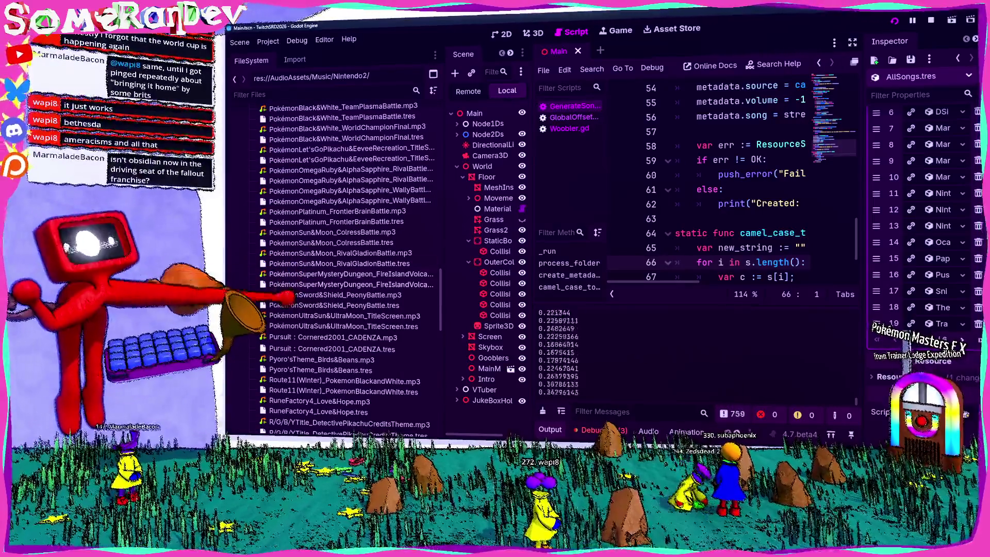
scroll("up", 3)
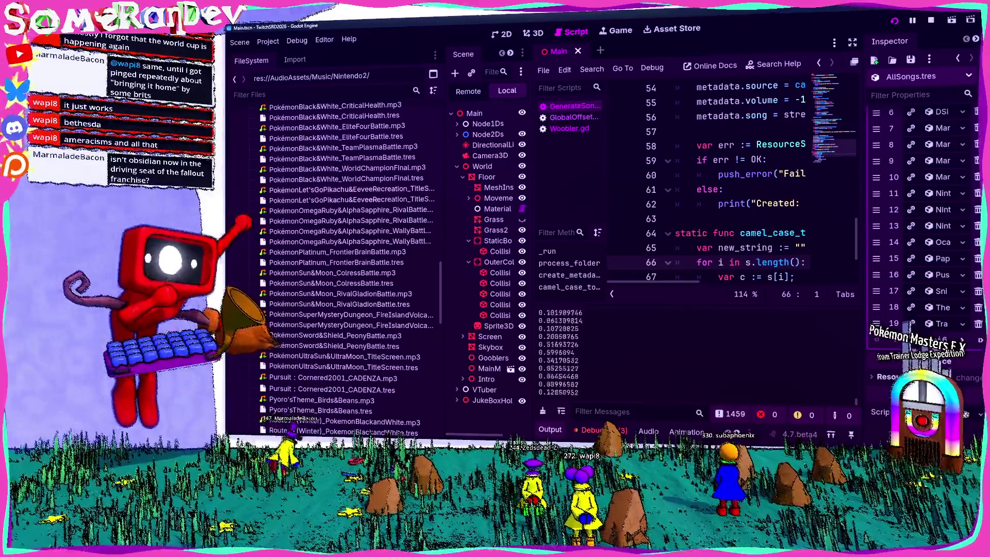
scroll("down", 3)
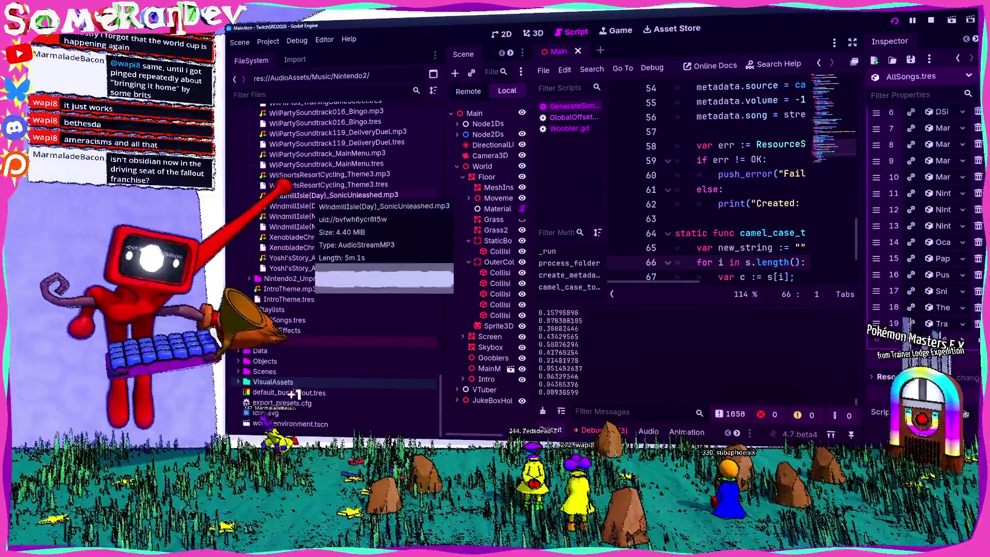
scroll("up", 3)
scroll("down", 3)
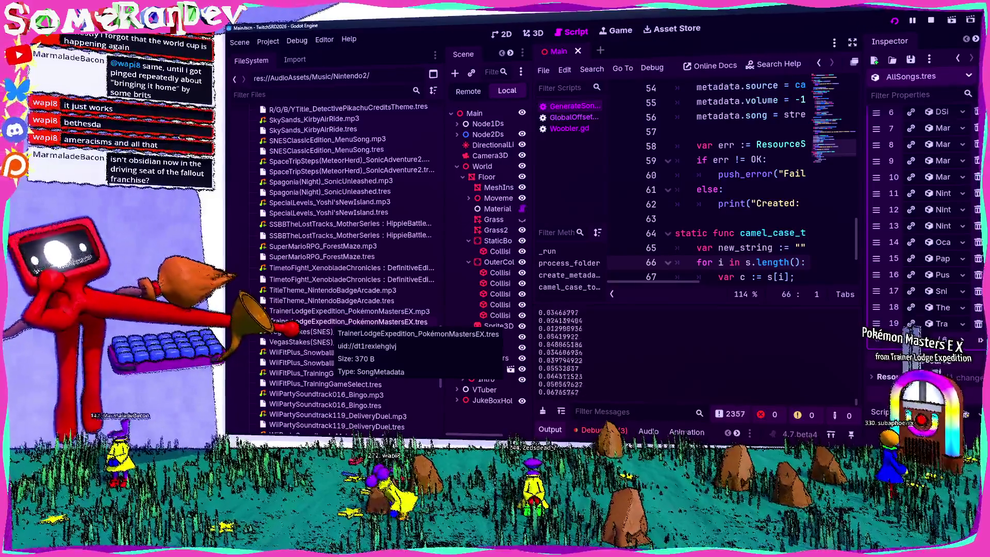
left_click(330, 322)
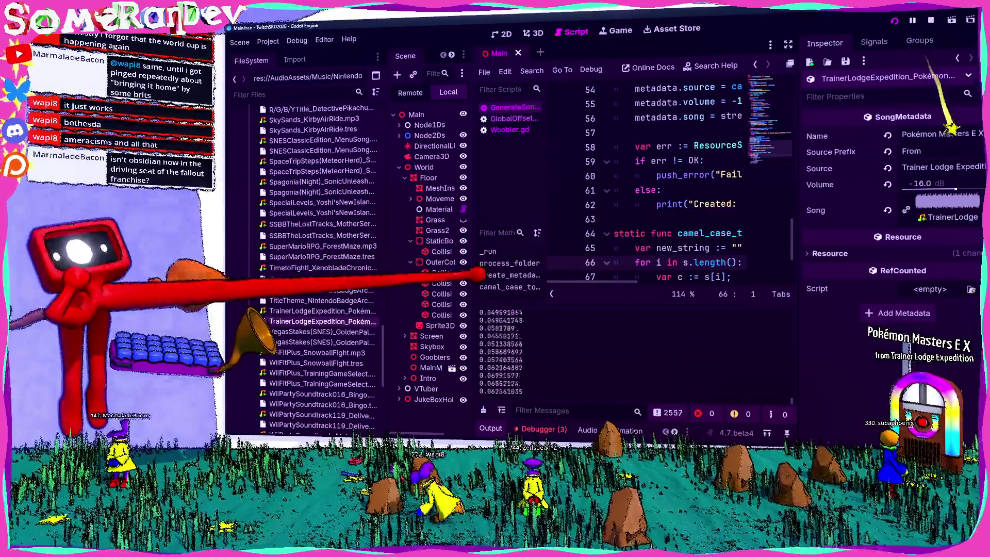
Step: Check the Pokémon Masters EX mp3's 900.01 s import preview, then close it
double_click(335, 311)
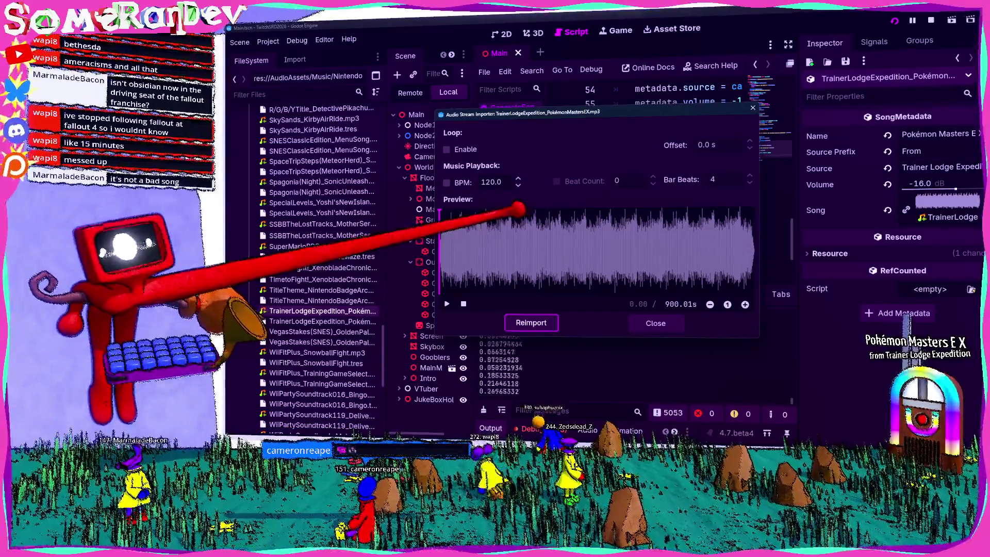
key("Escape")
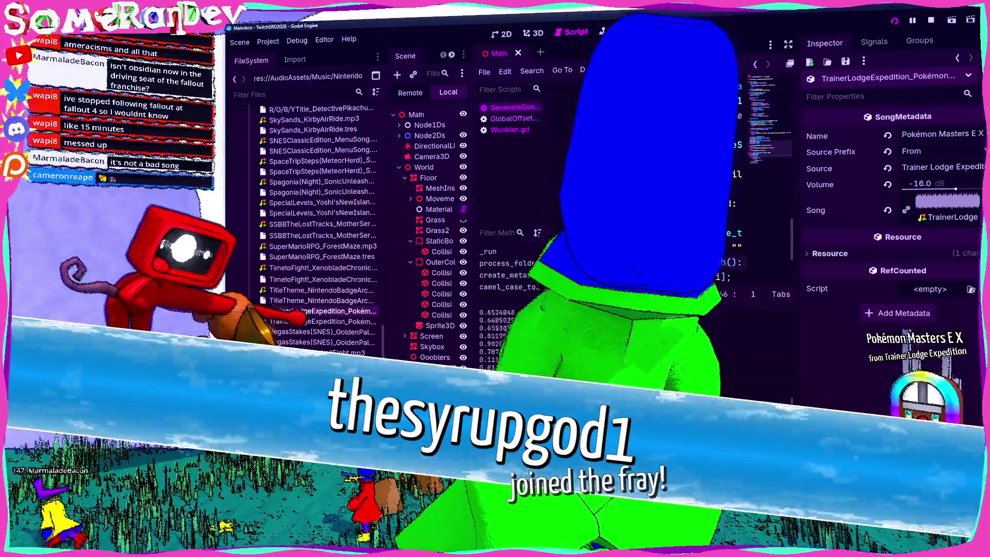
Step: Open the Nintendo2 music folder in File Explorer and maximise its window
right_click(320, 311)
key("Escape")
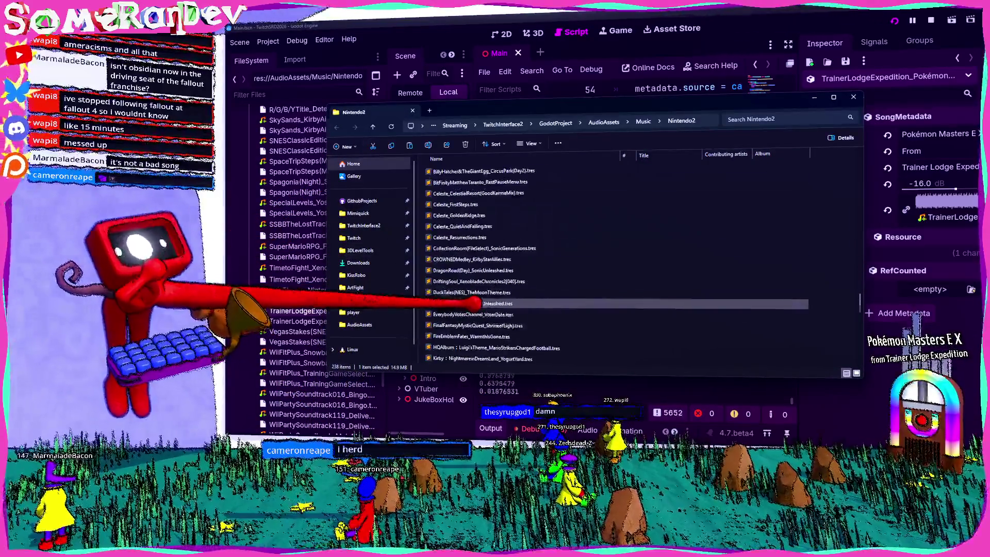
scroll("up", 3)
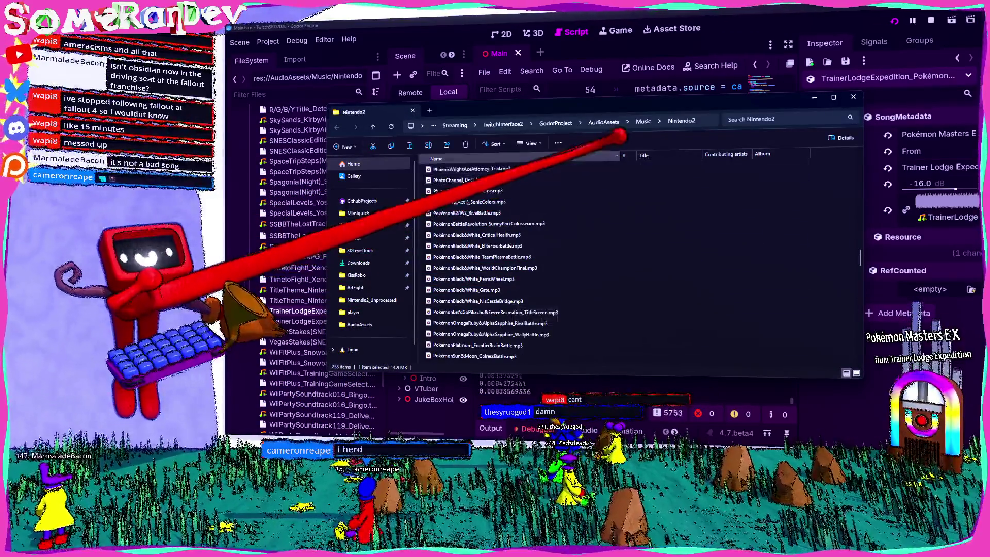
left_click_drag(620, 156, 608, 155)
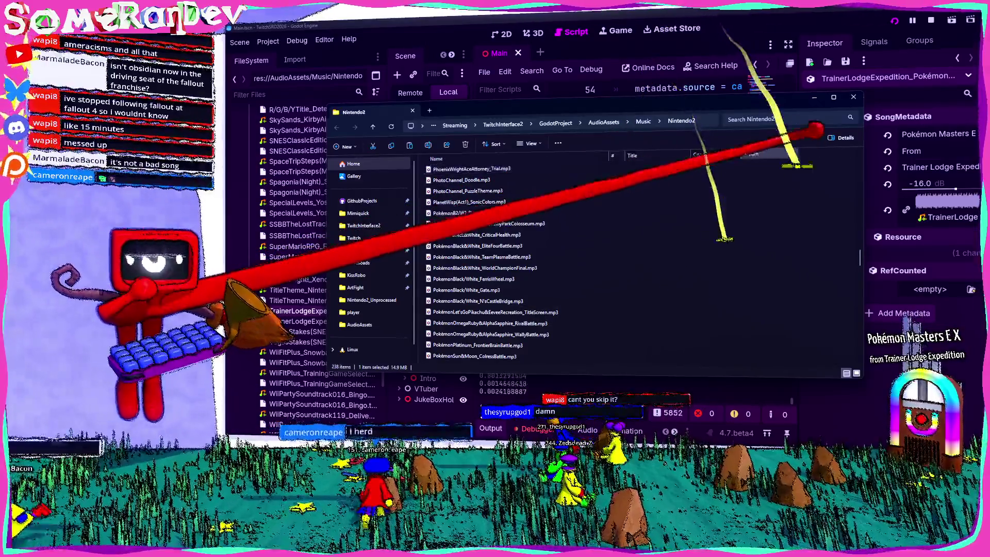
double_click(567, 110)
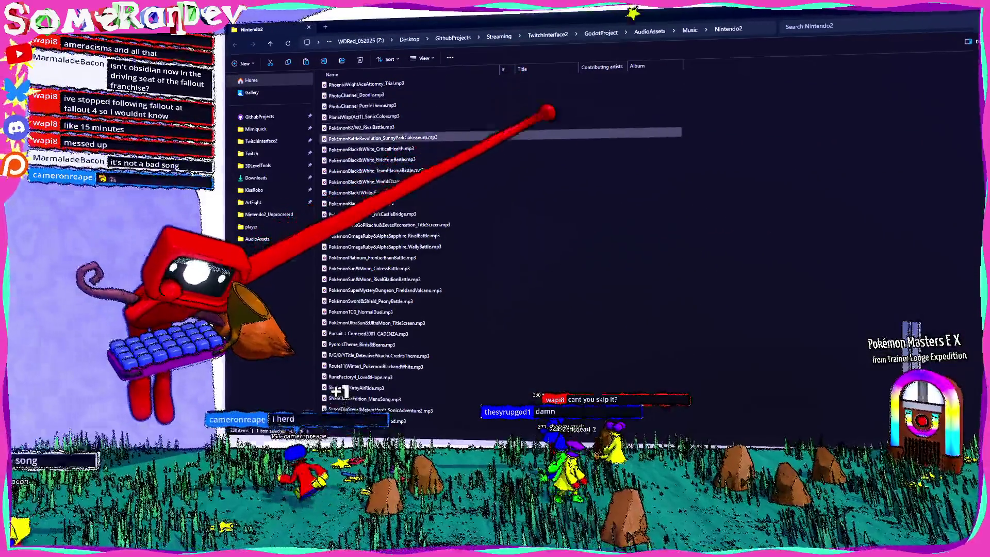
scroll("up", 3)
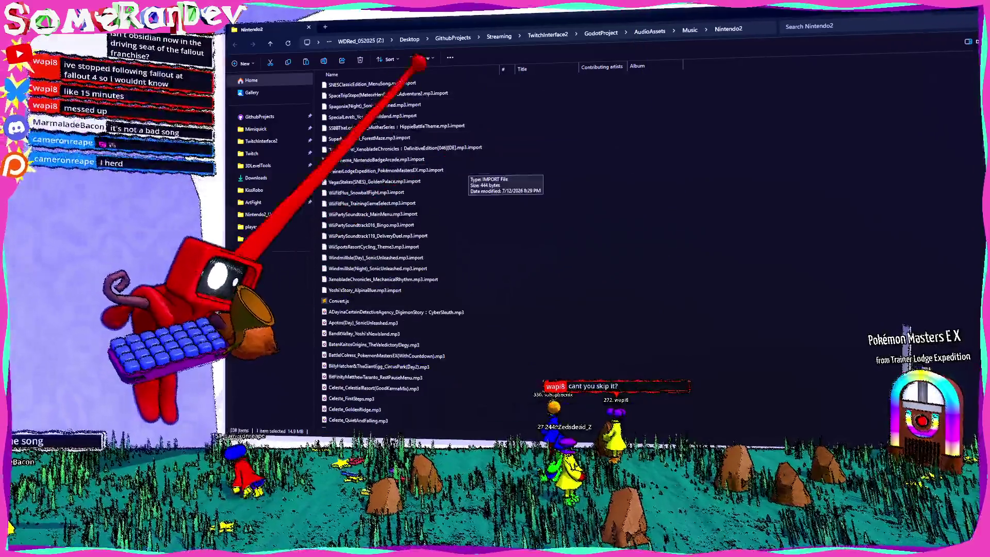
Step: Sort the track files by name and widen the Name column to show full names
left_click(422, 59)
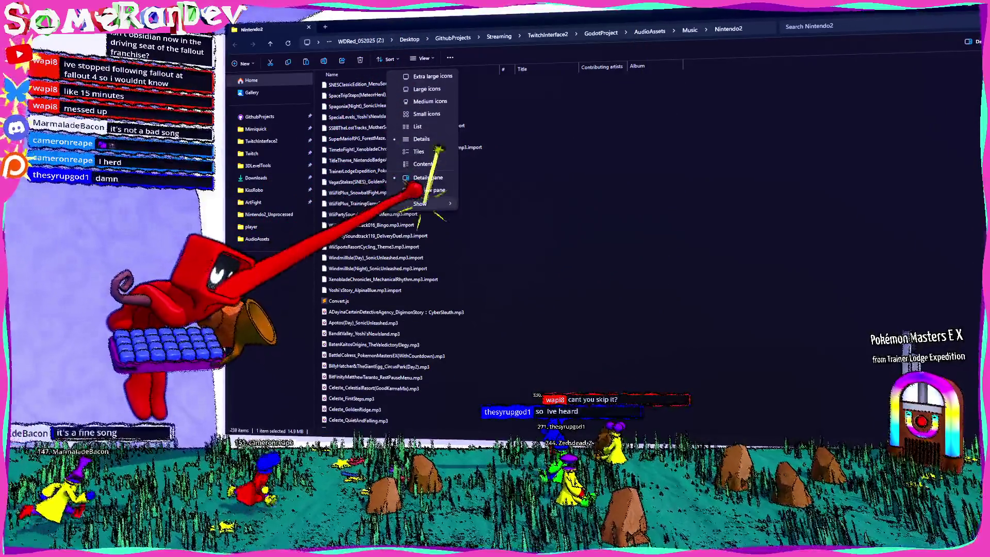
left_click(789, 126)
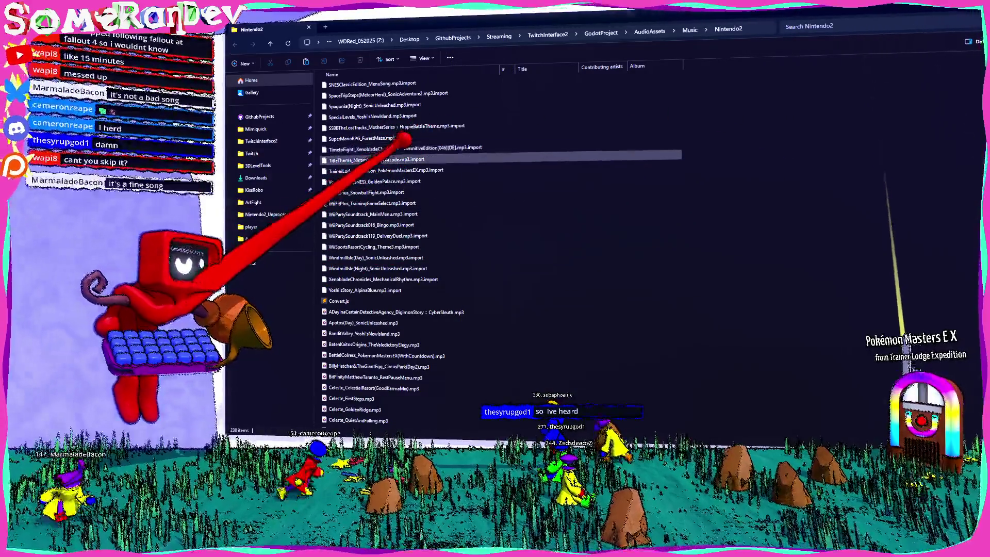
scroll("up", 3)
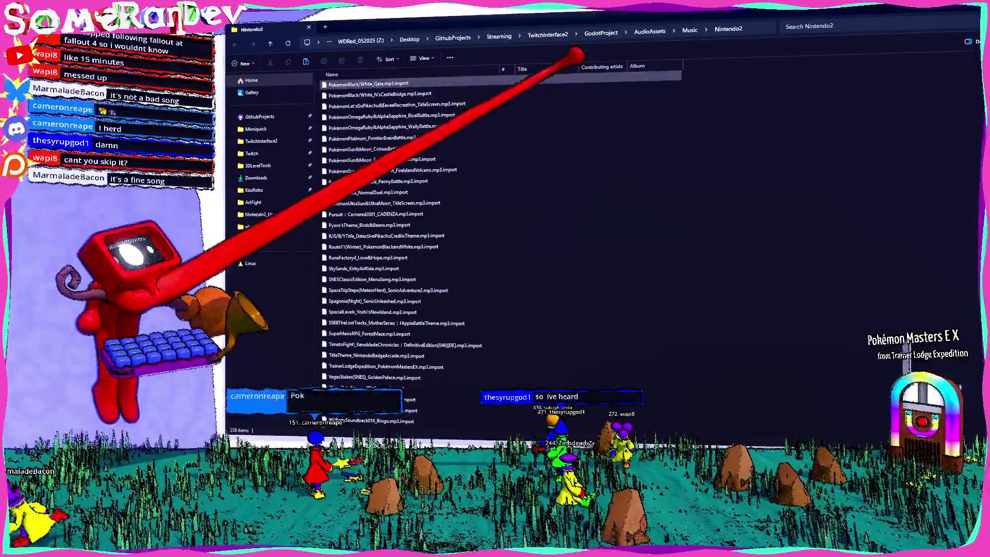
left_click(444, 74)
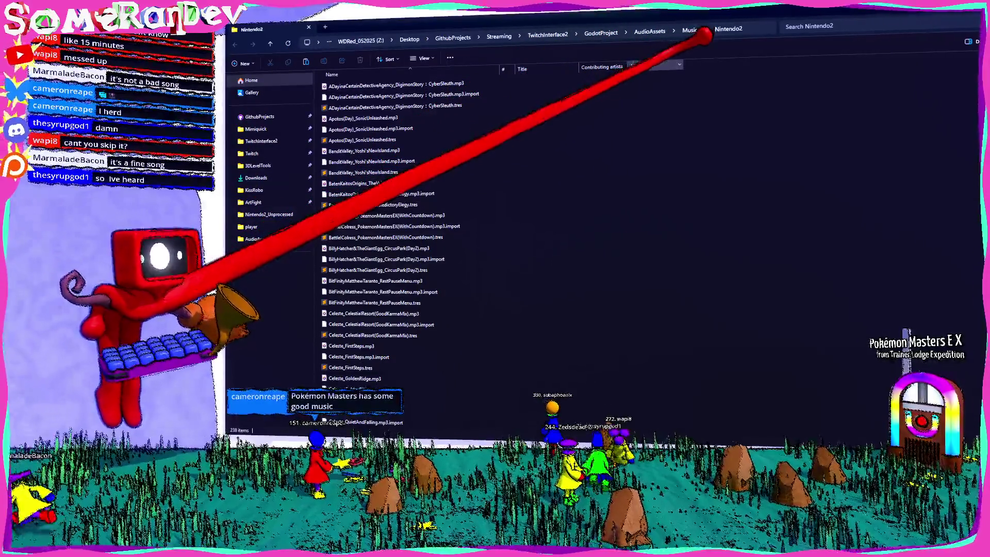
left_click(969, 41)
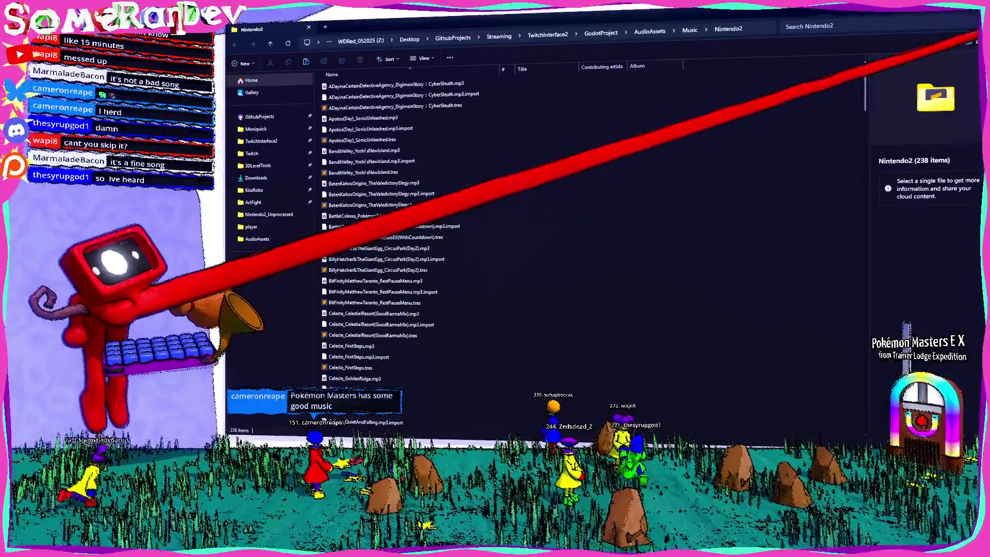
left_click(970, 41)
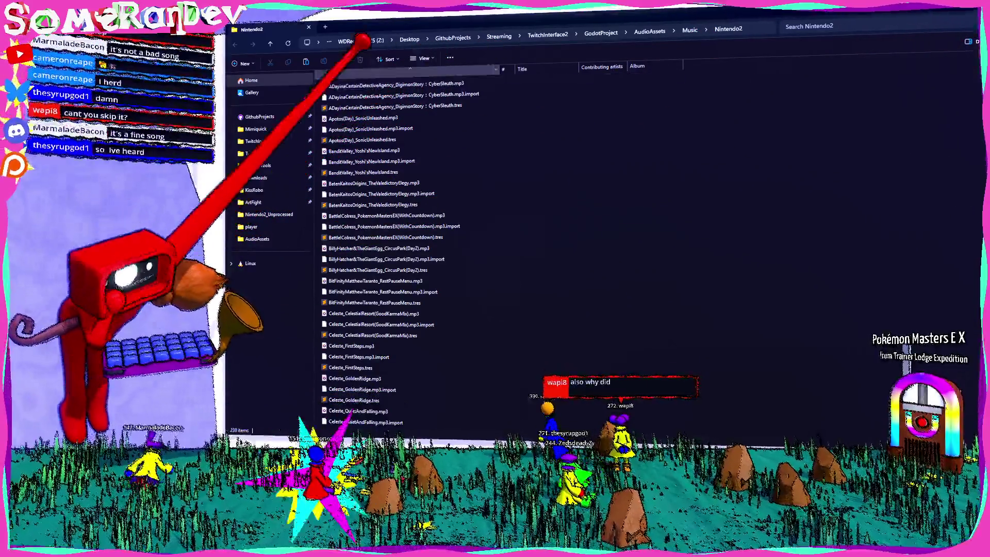
left_click_drag(500, 69, 560, 72)
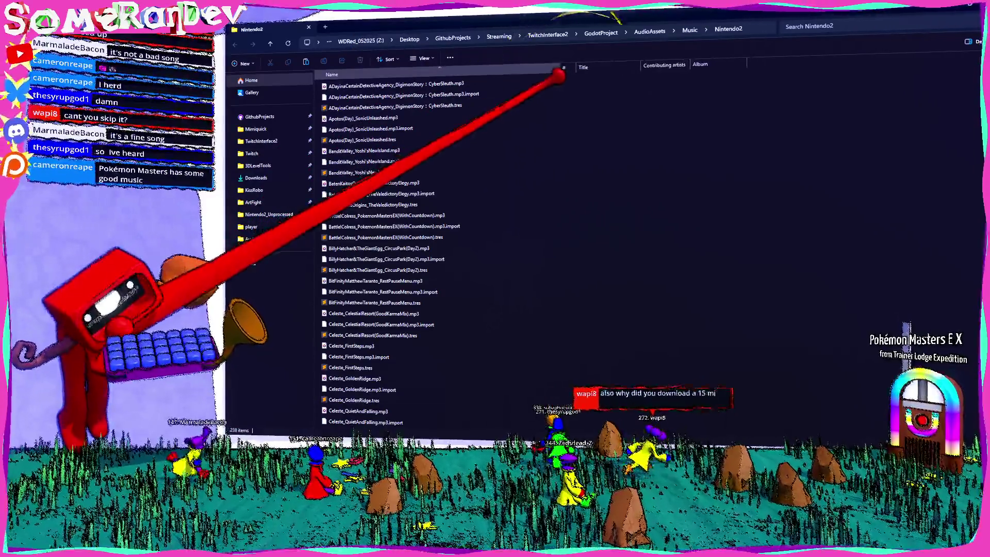
left_click(387, 59)
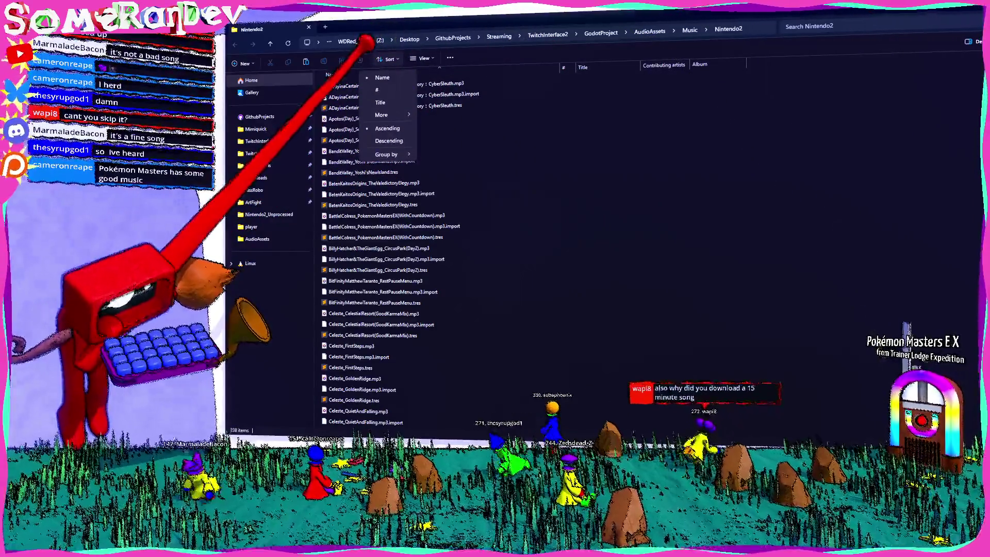
Step: Sort the Nintendo2 tracks by Length and scroll to the bottom of the list
mouse_move(384, 114)
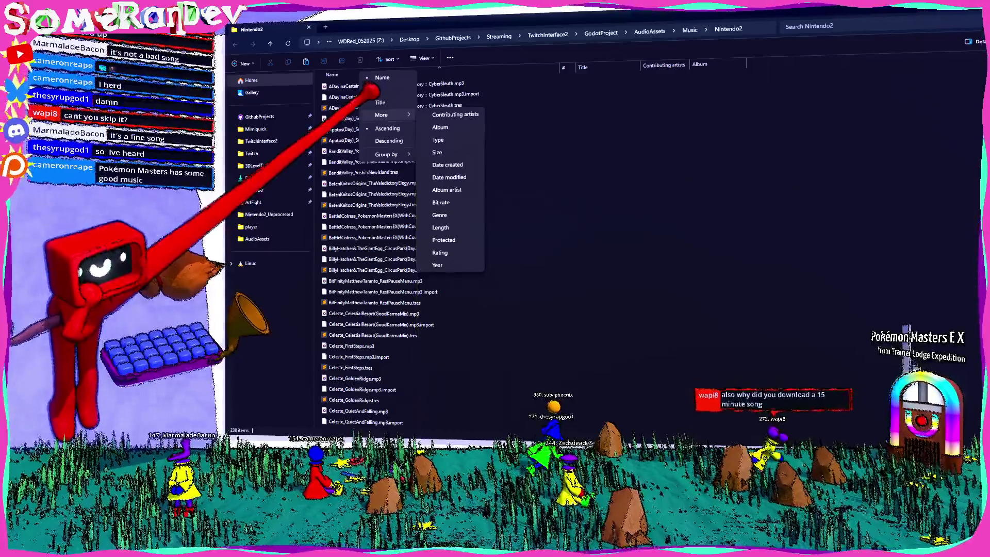
left_click(441, 227)
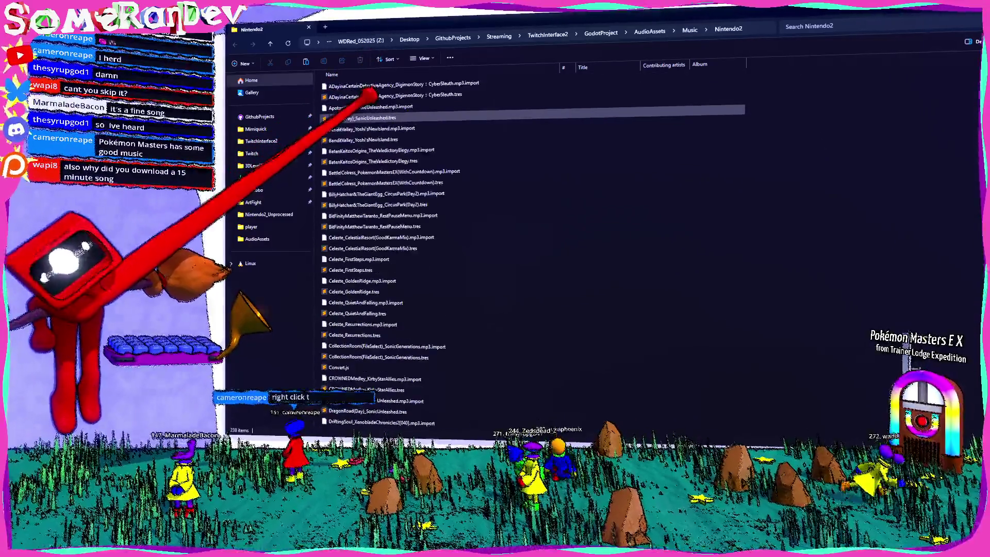
scroll("down", 3)
scroll("down", 3)
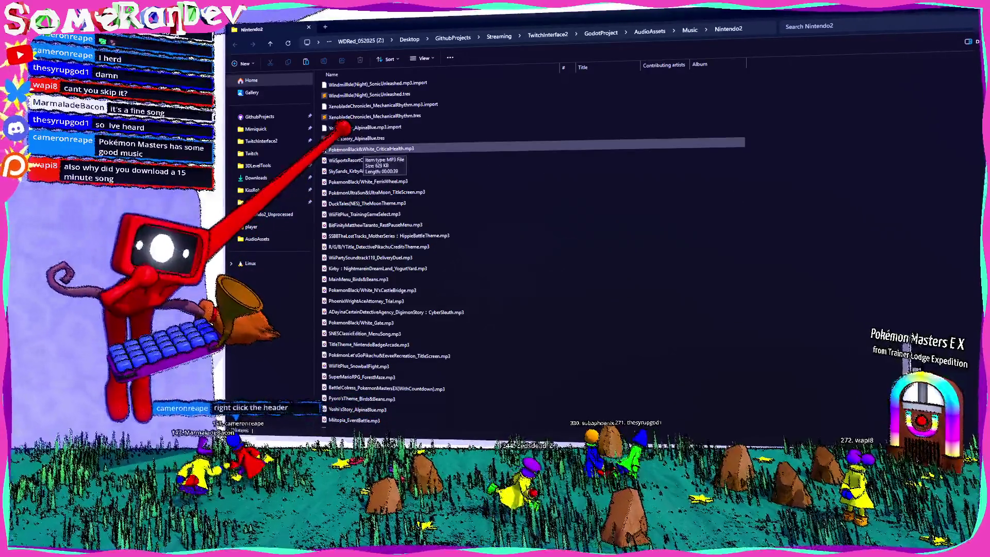
Step: Compare the longest tracks' sizes and select the 14.9 MB TrainerLodgeExpedition_PokémonMastersEX.mp3
left_click(361, 160)
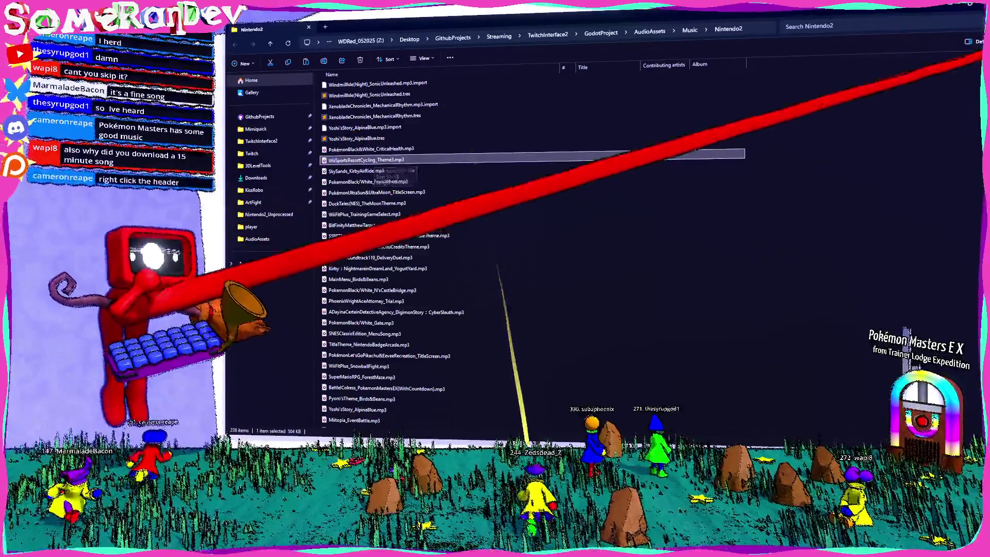
scroll("down", 3)
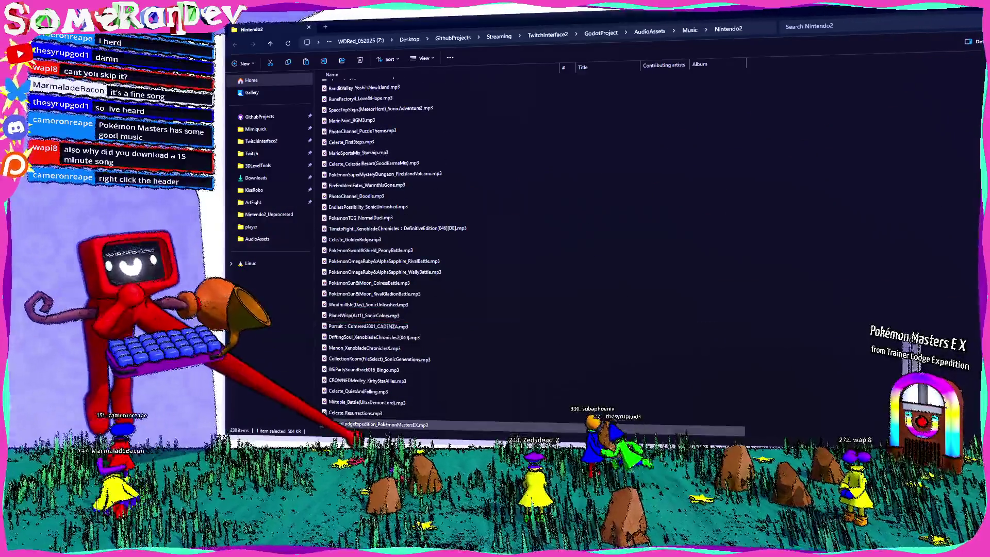
left_click(379, 424)
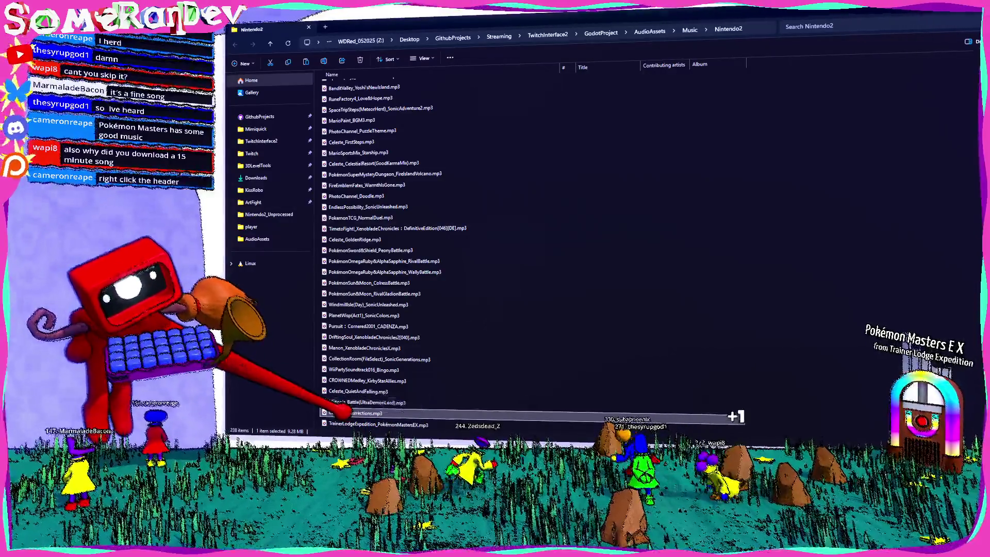
left_click(361, 403)
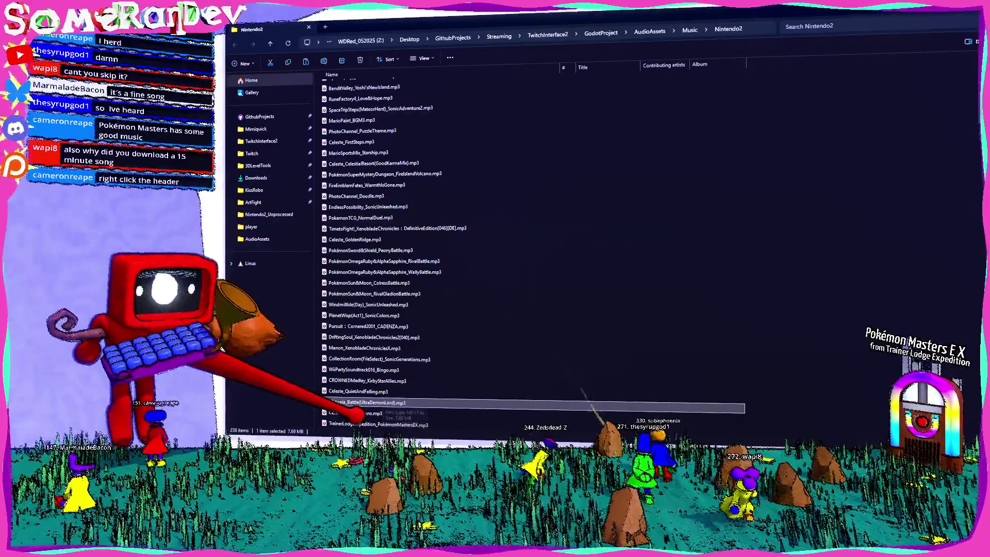
left_click(361, 392)
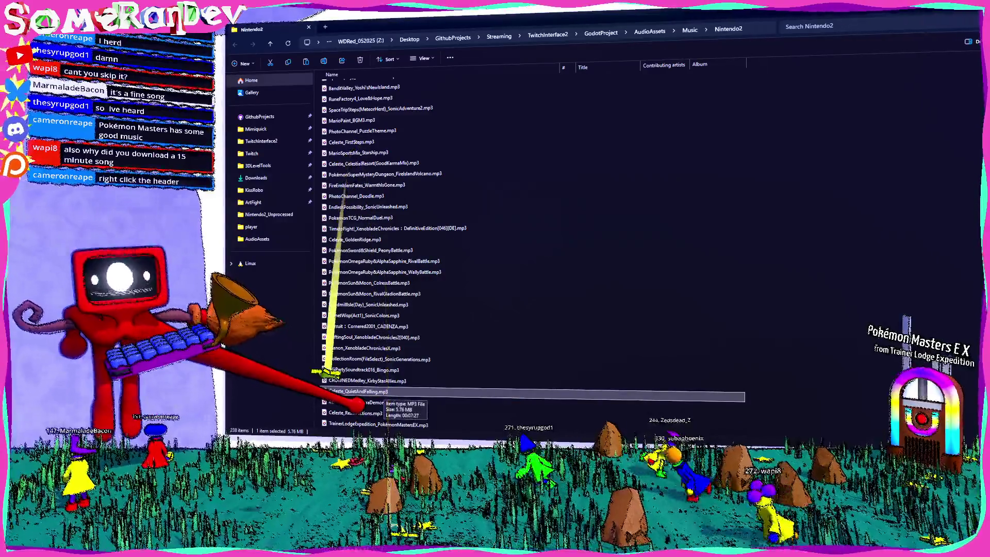
left_click(367, 381)
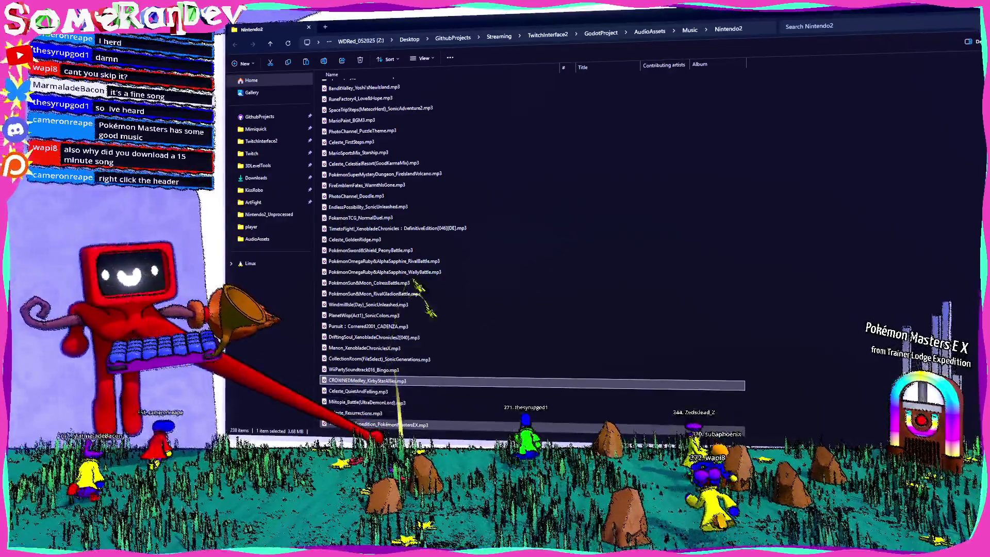
left_click(376, 425)
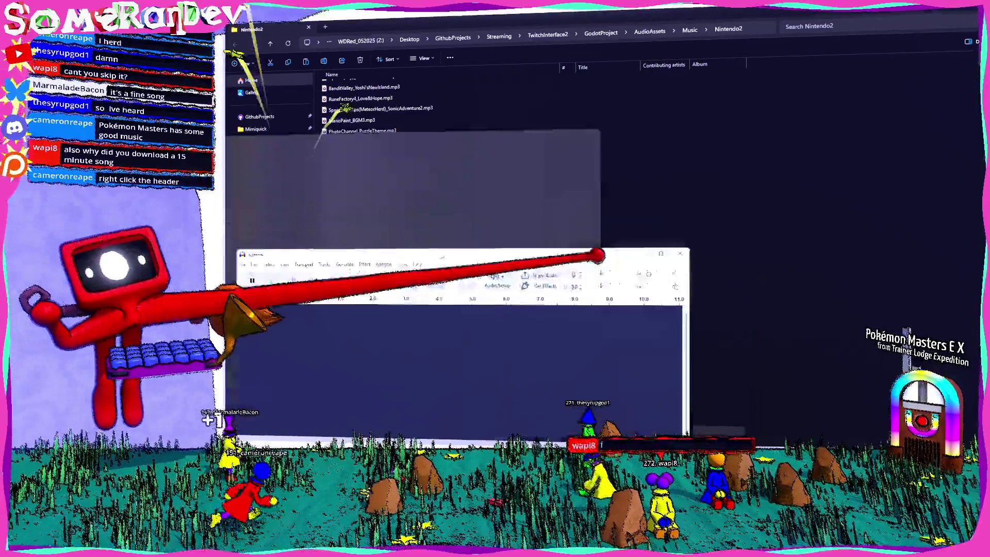
Step: Load the Trainer Lodge track into Audacity and delete everything after 1:32
left_click(941, 129)
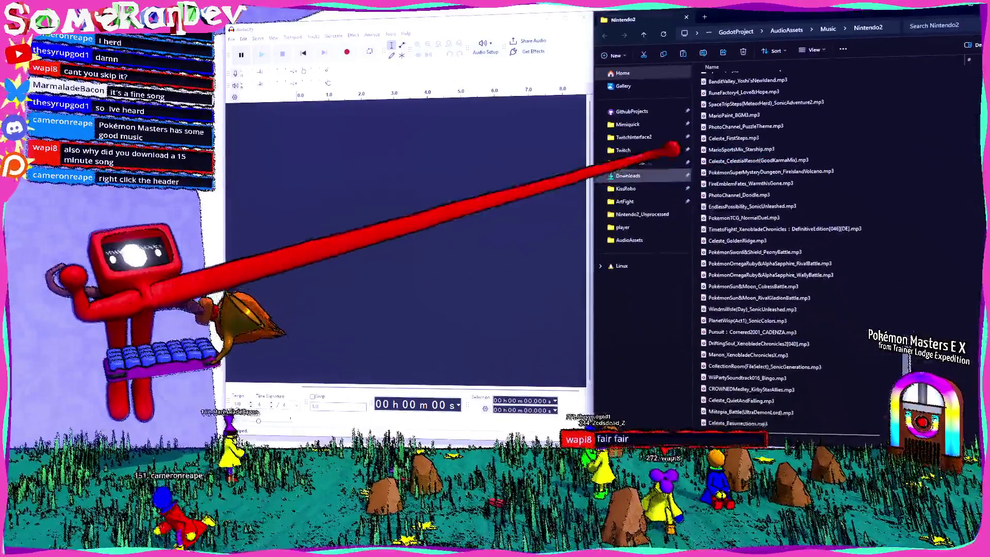
left_click_drag(769, 421, 413, 222)
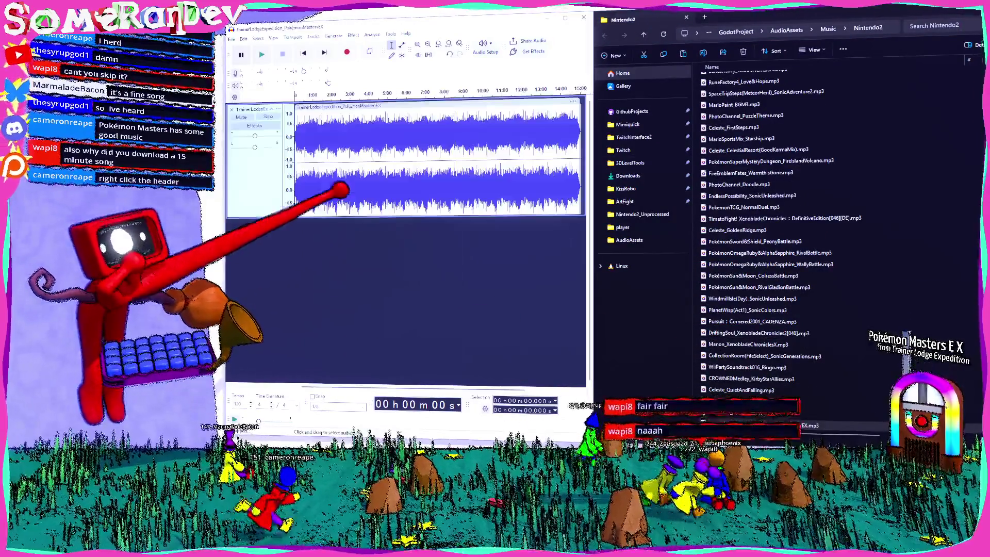
left_click(311, 124)
key("ctrl+1")
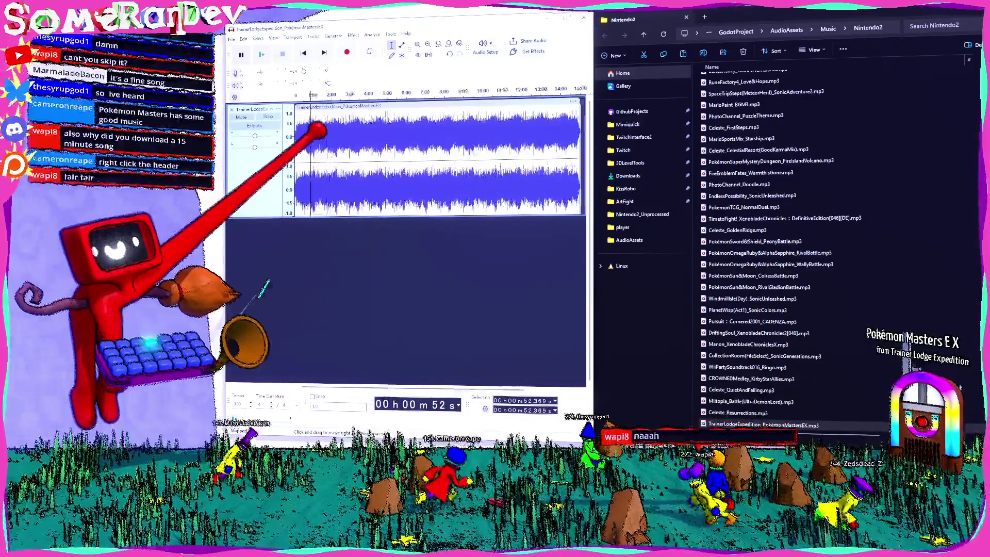
key("ctrl+3")
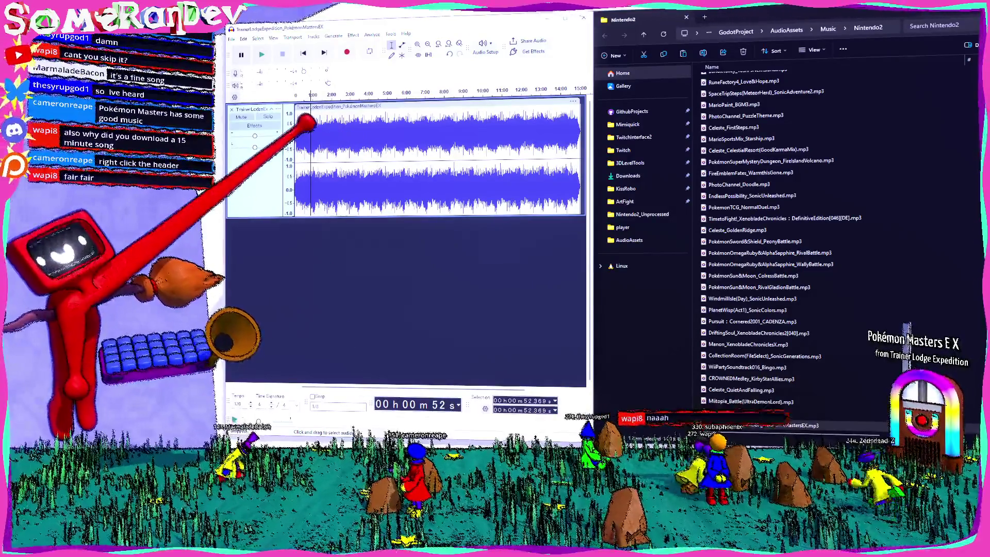
left_click_drag(324, 129, 781, 139)
key("Delete")
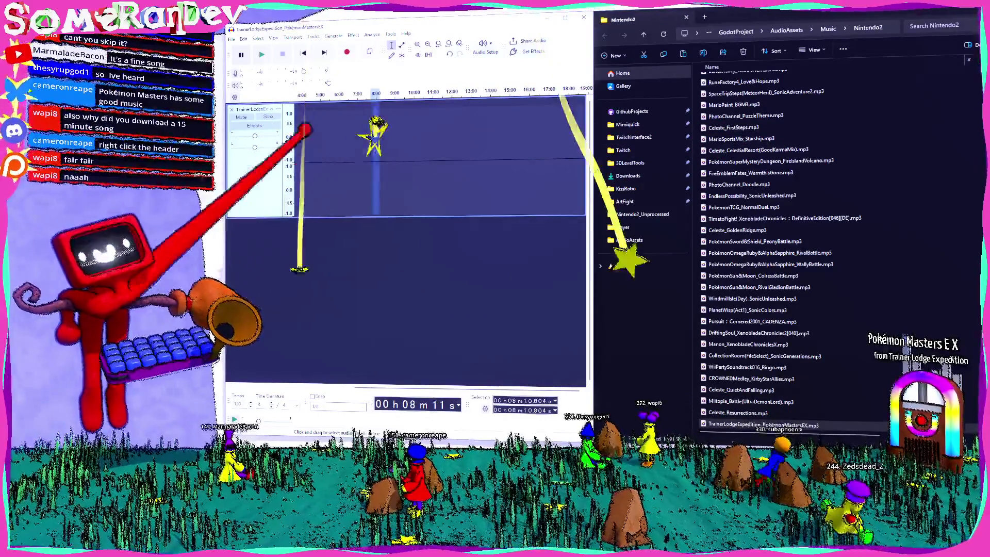
Step: Check the trimmed ending's fade options, then start File > Export Audio
key("ctrl+1")
key("ctrl+1")
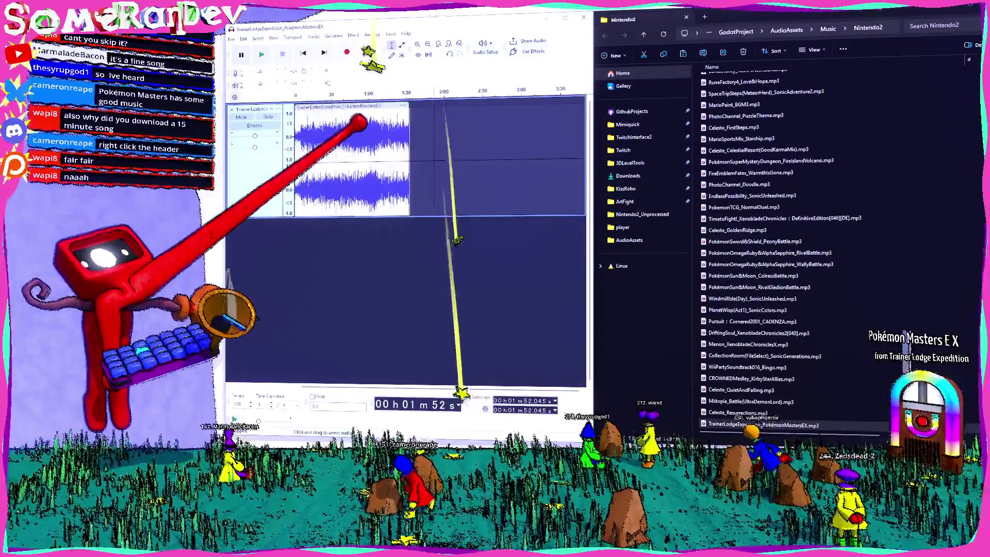
left_click(405, 111)
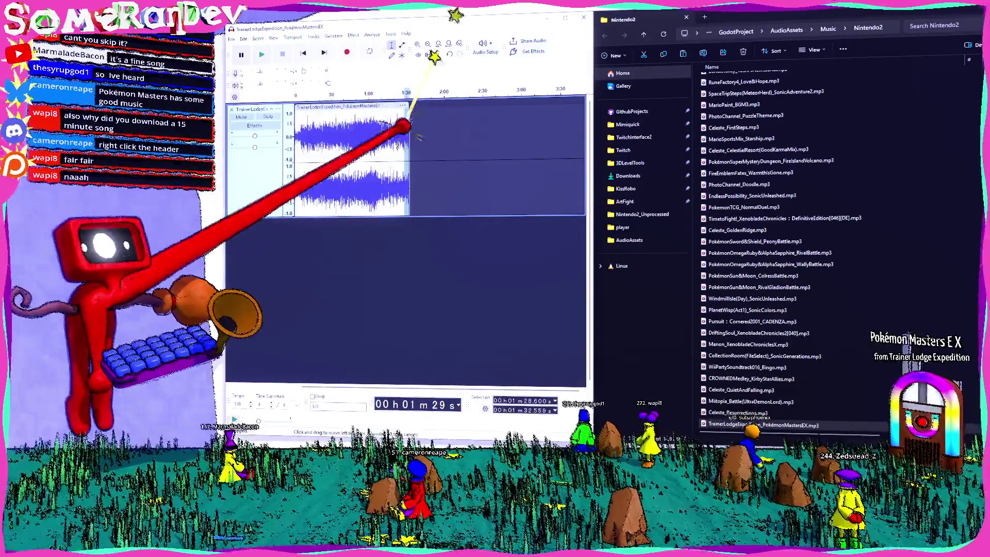
left_click_drag(402, 115, 410, 126)
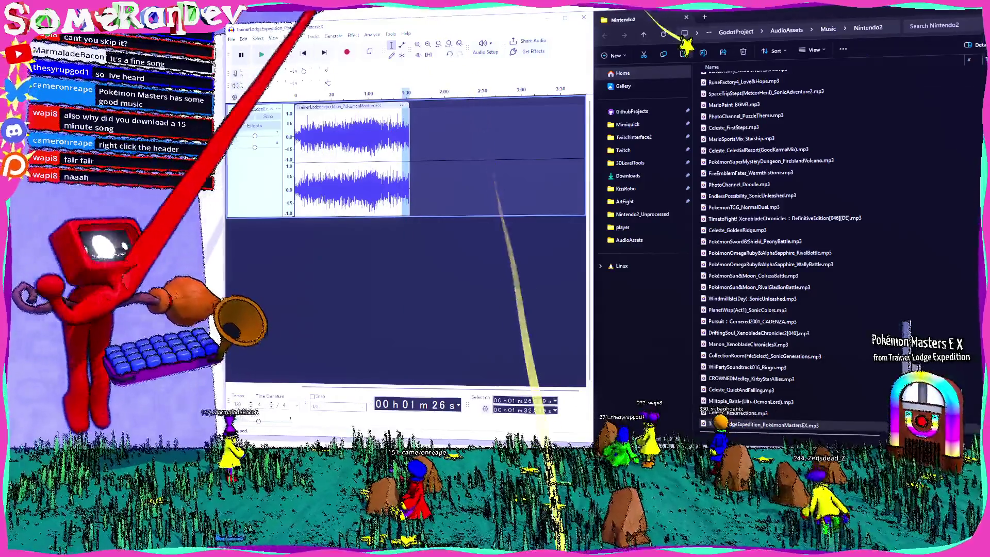
left_click(354, 35)
key("Escape")
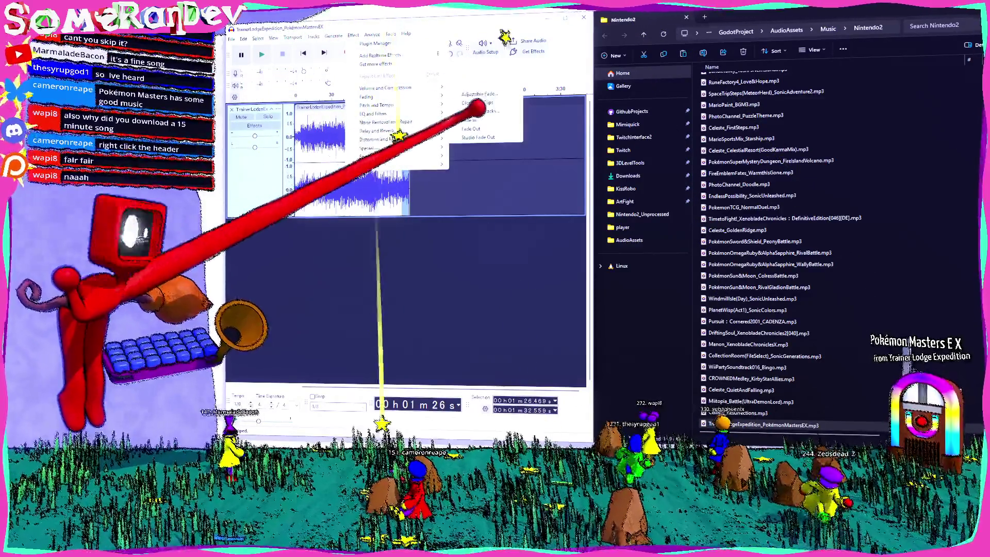
left_click(366, 118)
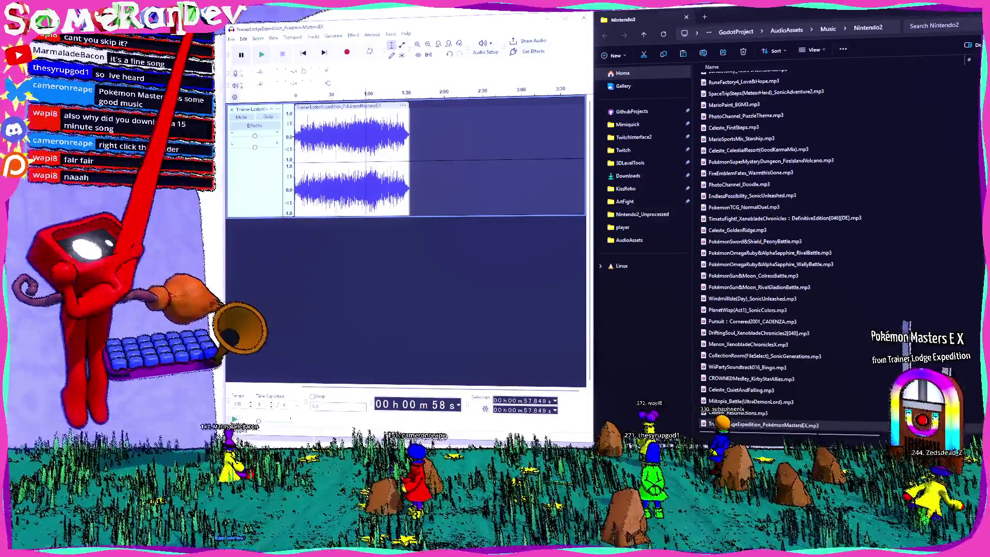
left_click(231, 39)
left_click(253, 112)
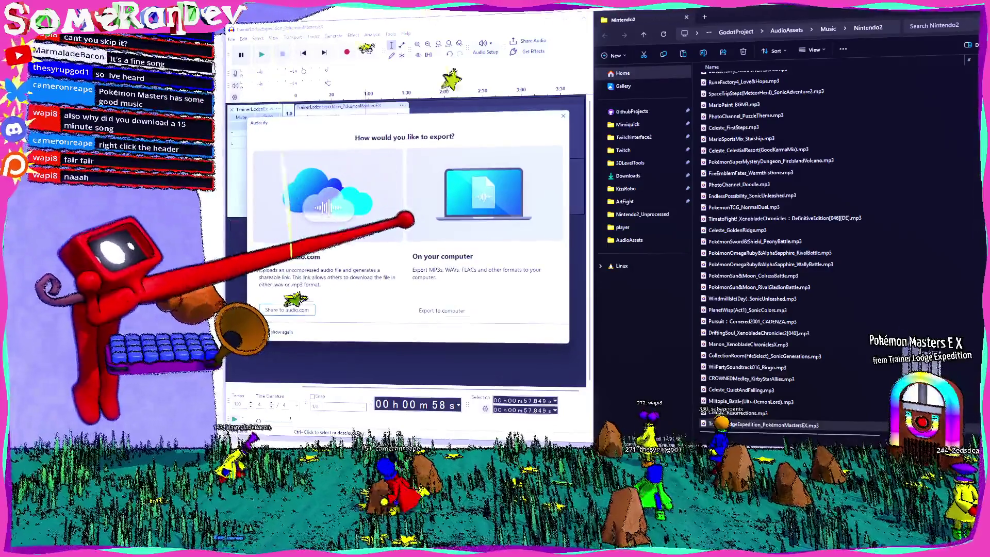
Step: Open Audacity's Export Audio settings for this computer, then cancel without exporting
left_click(486, 217)
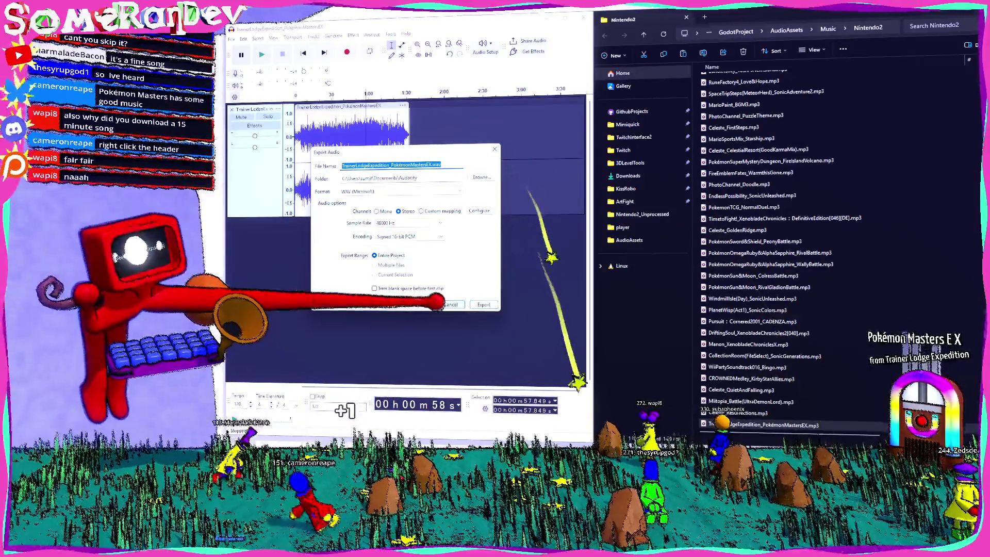
key("Escape")
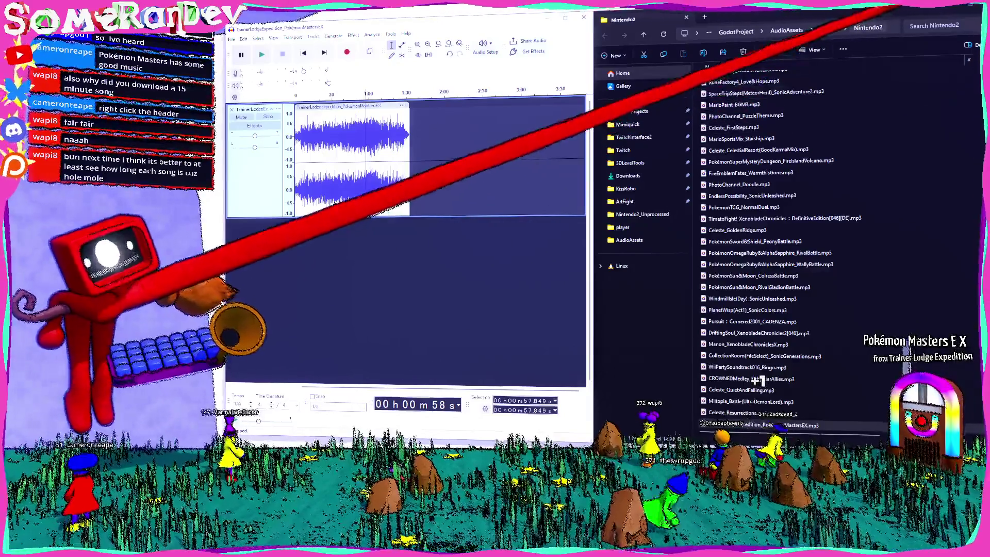
Step: Copy the Nintendo2 music folder path from File Explorer's address bar, then switch to Godot
key("ctrl+l")
key("Escape")
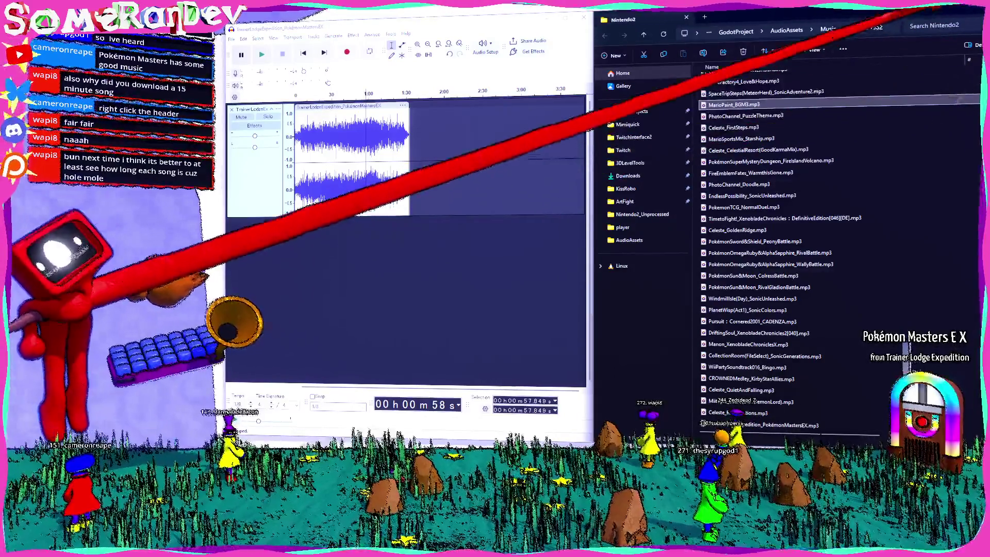
key("ctrl+l")
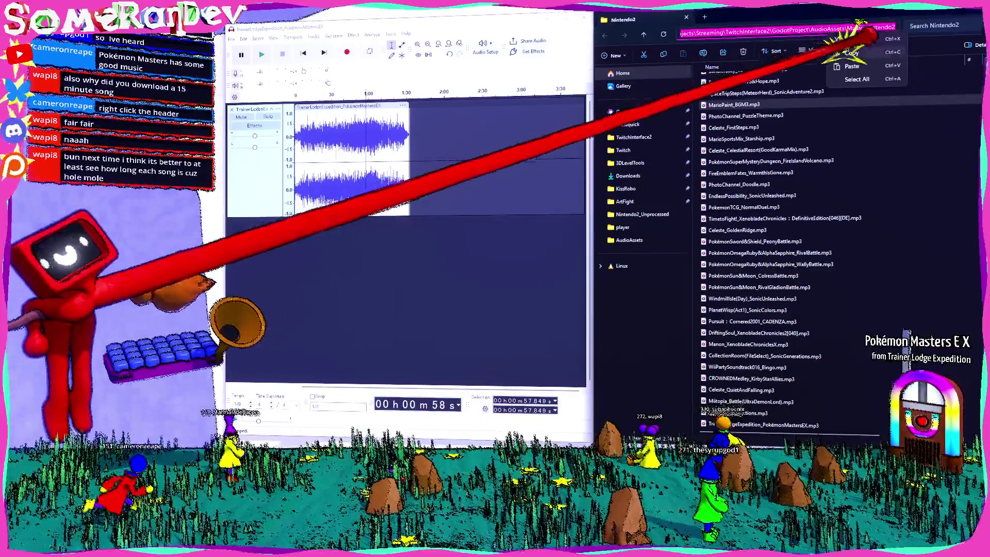
key("Escape")
key("alt+Tab")
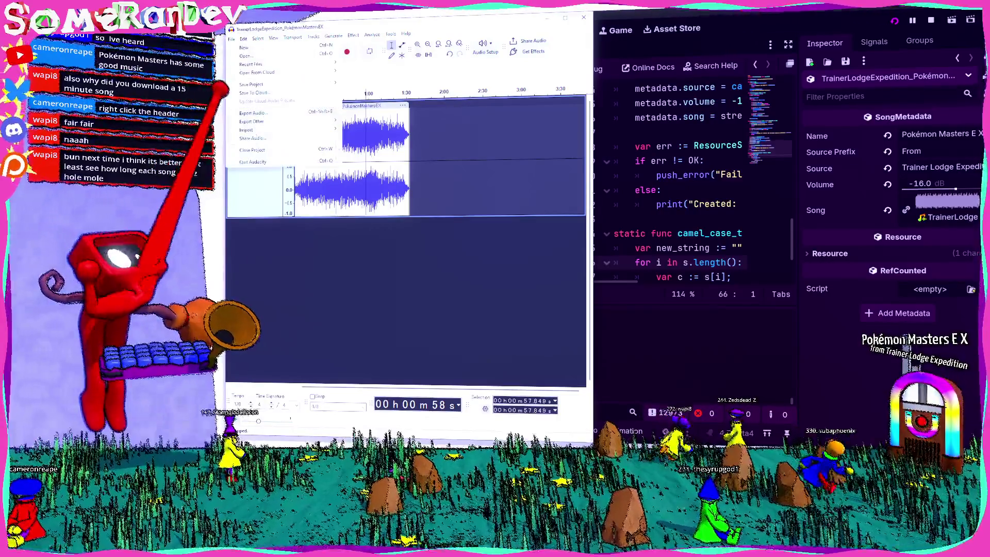
Step: Export the trimmed track as MP3 into Nintendo2, replacing the old file, then close Audacity unsaved
key("ctrl+shift+e")
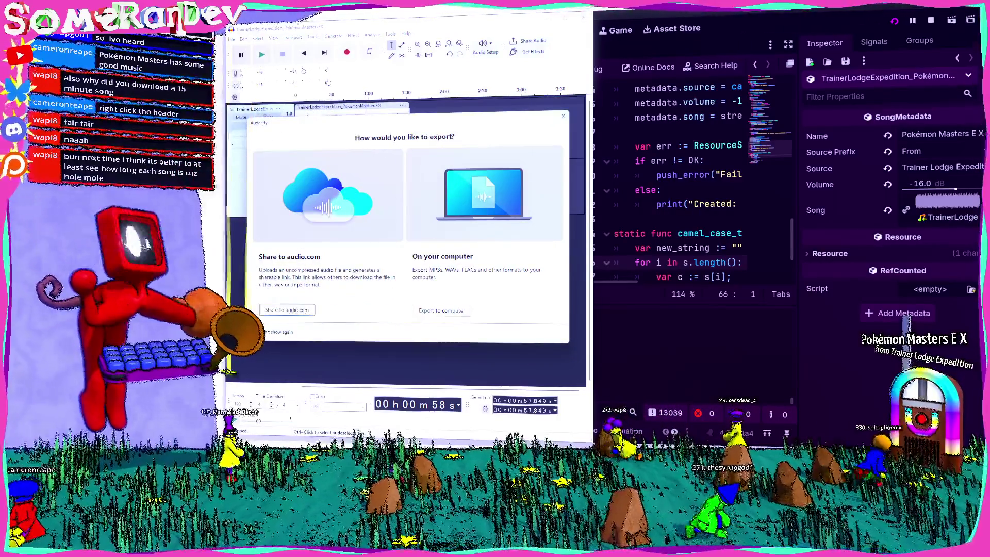
left_click(446, 311)
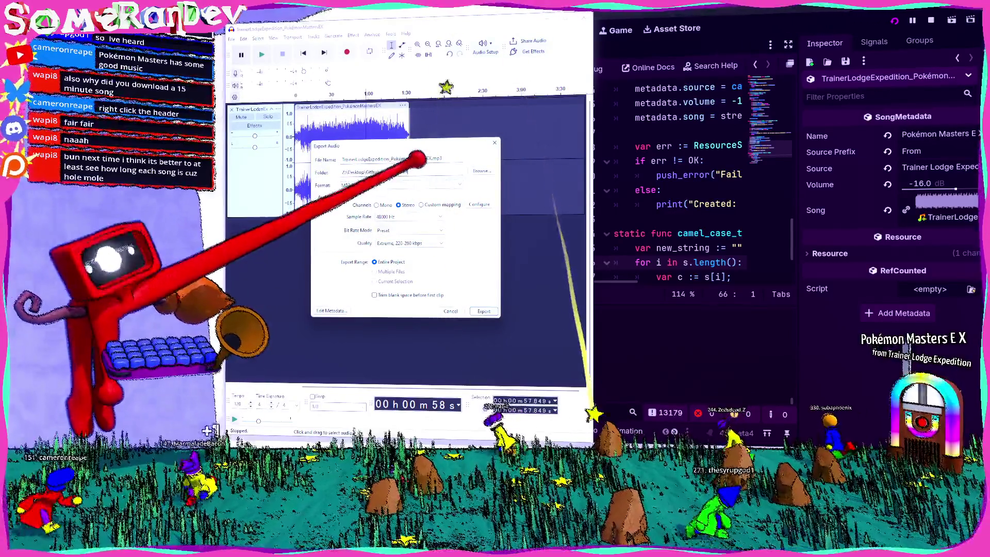
key("ctrl+v")
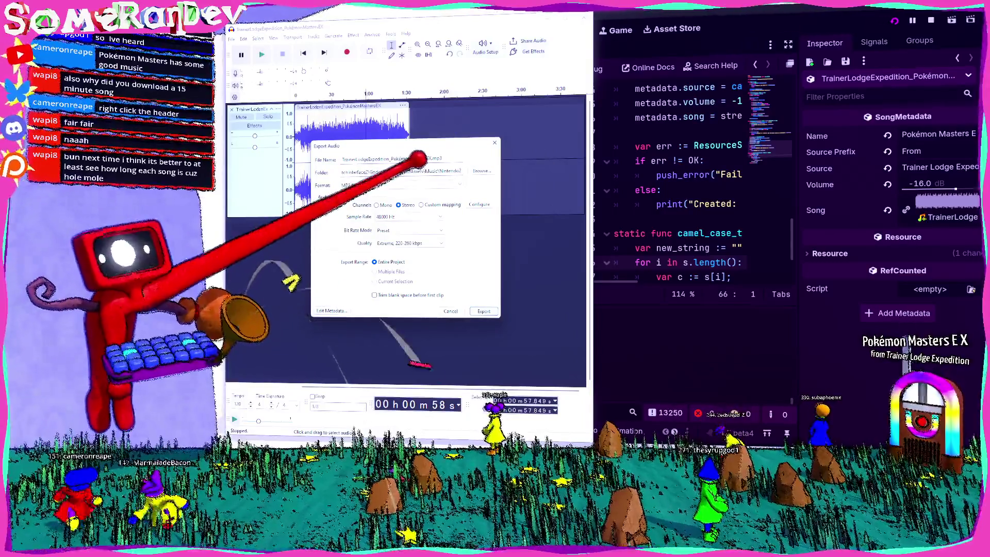
left_click(484, 310)
left_click(462, 236)
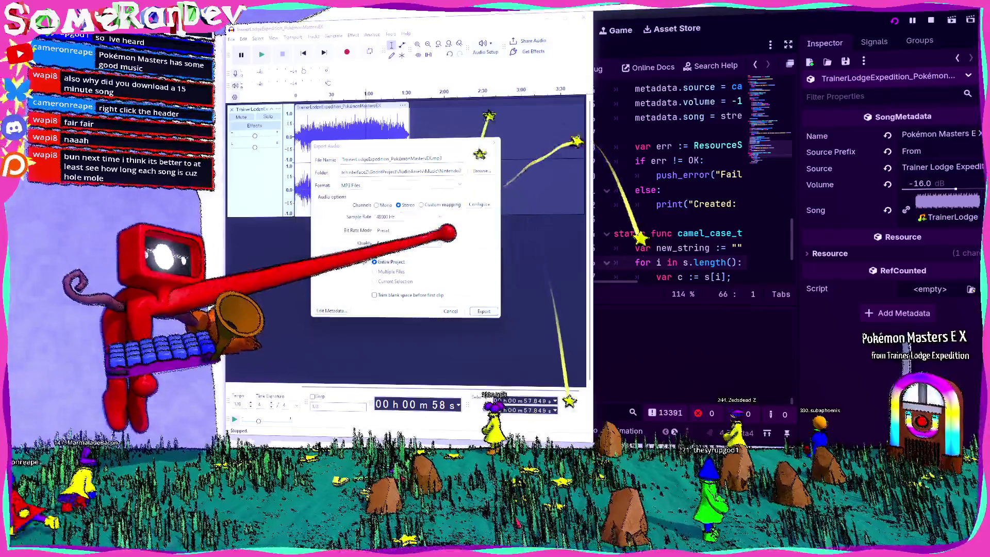
left_click(583, 18)
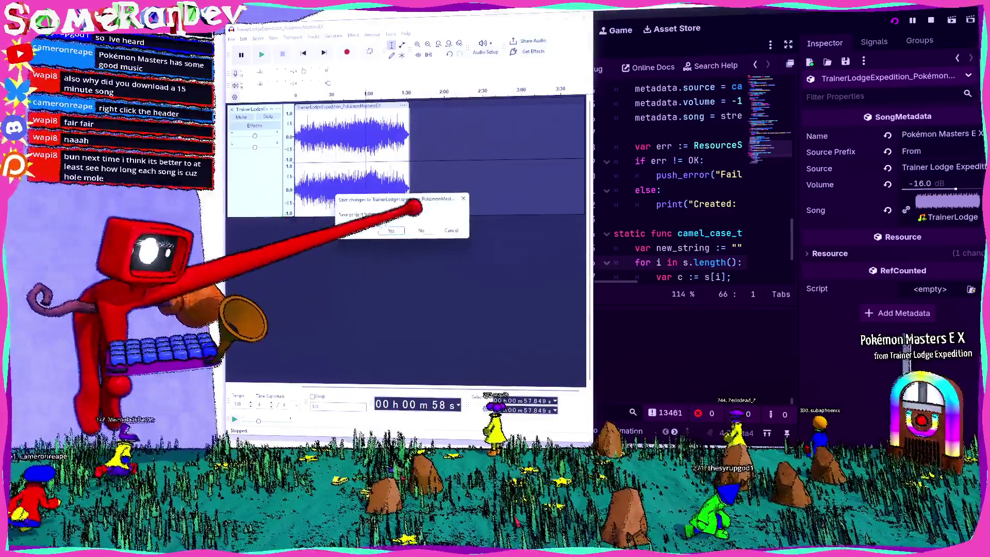
left_click(443, 232)
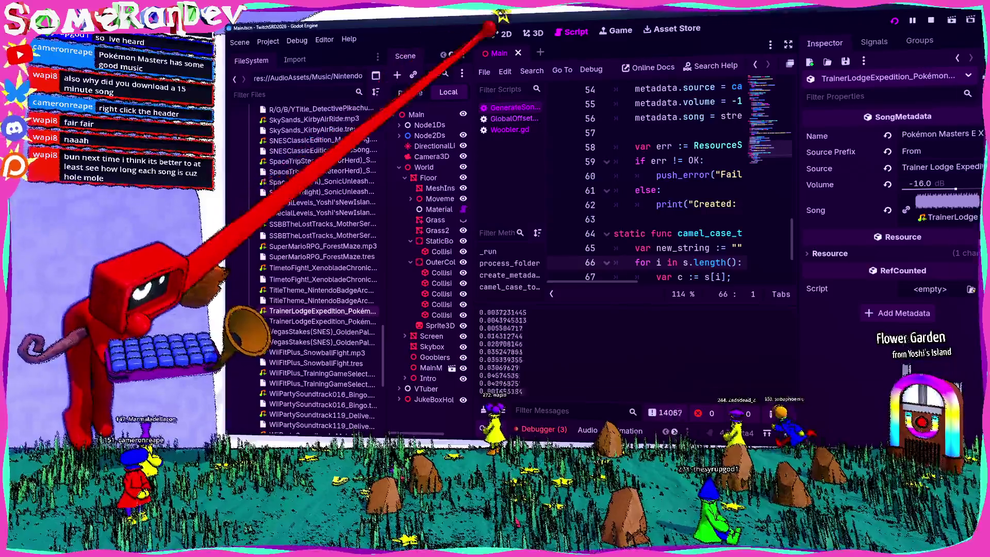
Step: Switch to the ProjectKiss Godot editor window
left_click(497, 11)
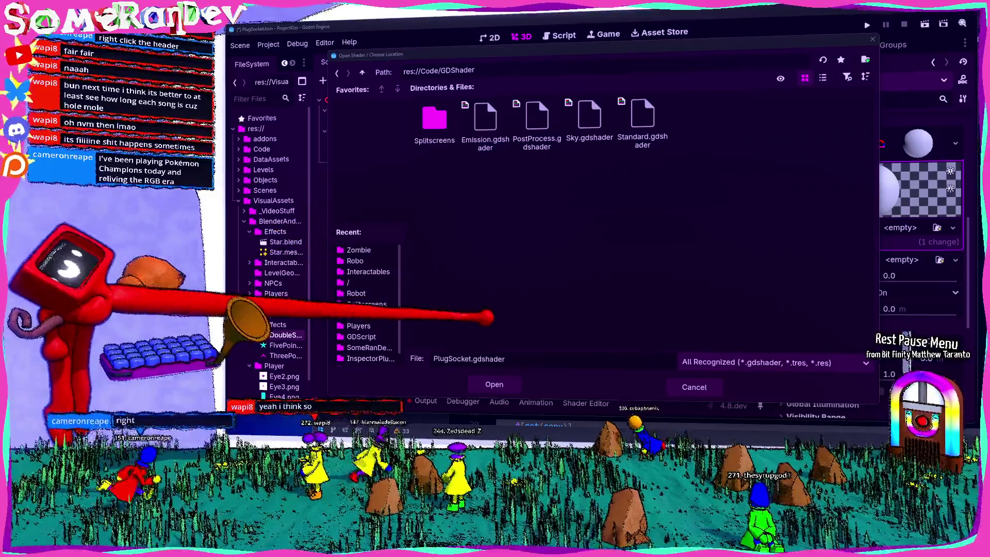
Step: Create a new Effects folder inside res://Code/GDShader
right_click(496, 245)
left_click(511, 250)
type("Eff")
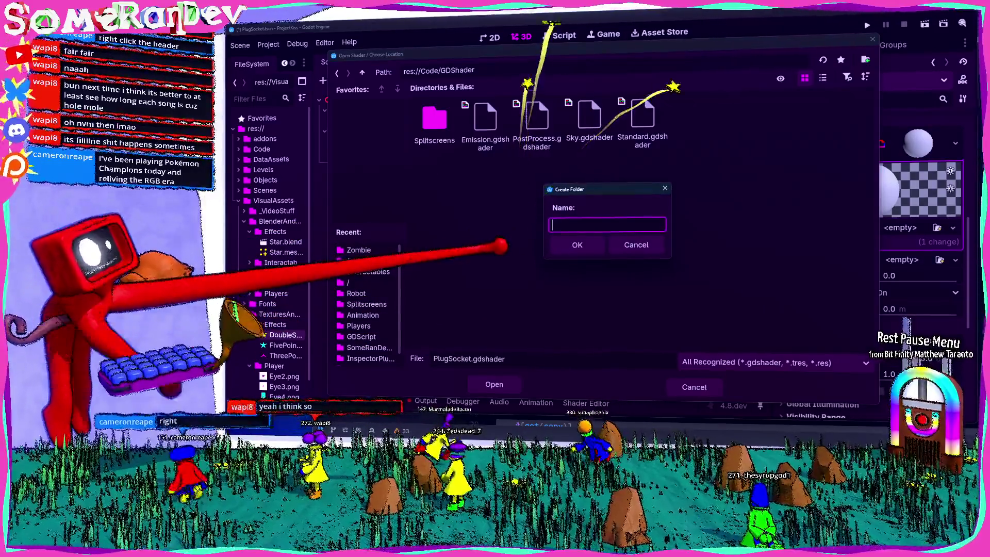
type("ects")
key("Return")
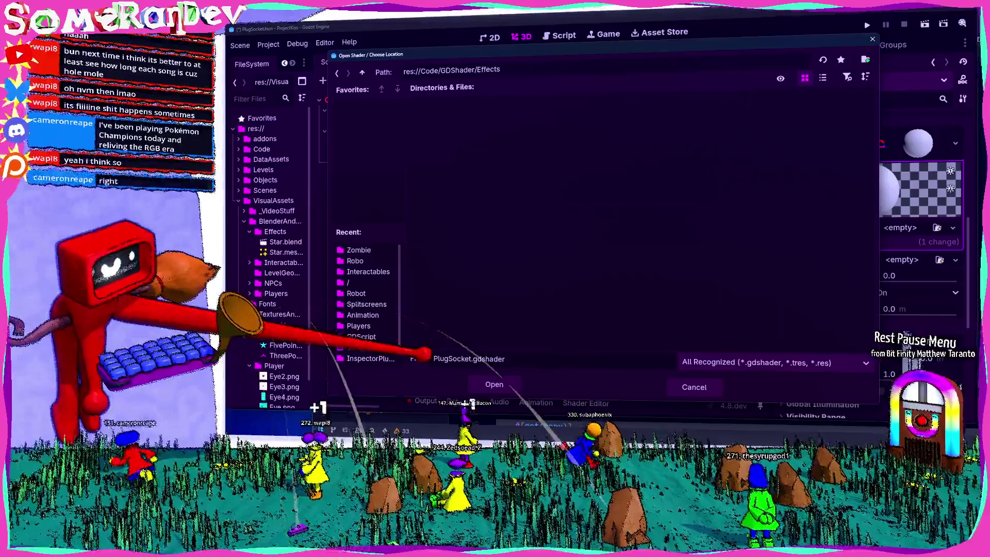
Step: Name the new shader file BehindEffect and confirm it
type("Behdin")
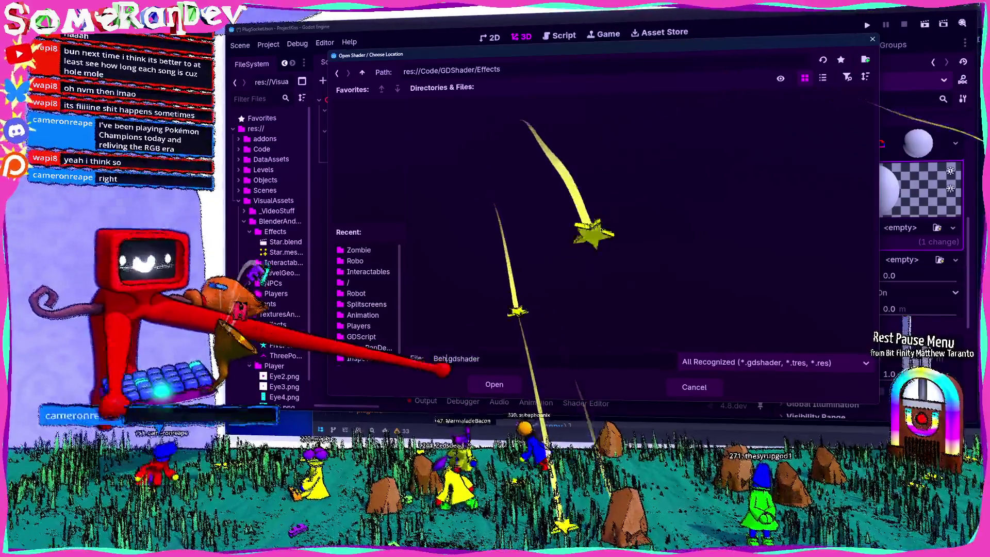
key("BackSpace")
key("BackSpace")
key("BackSpace")
type("indEffect")
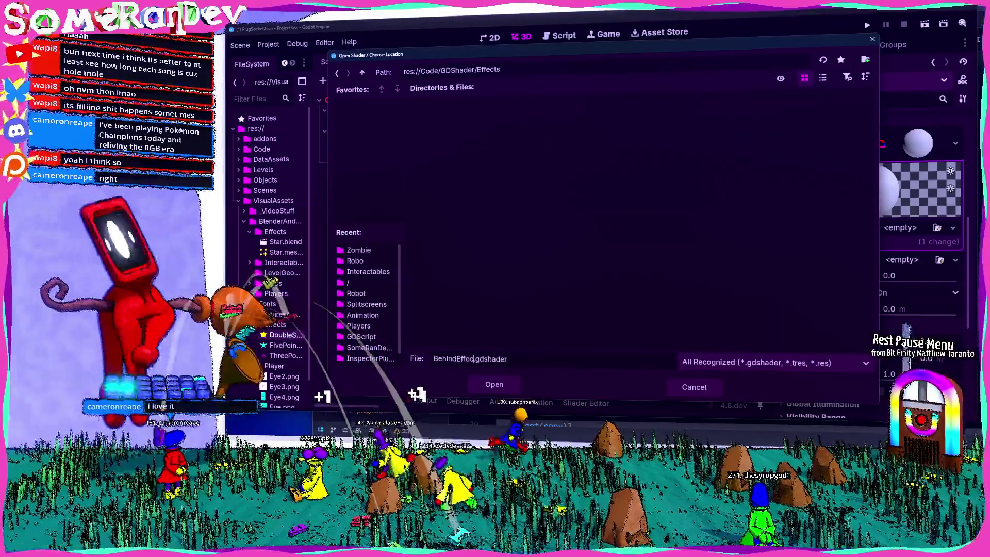
key("Return")
key("Return")
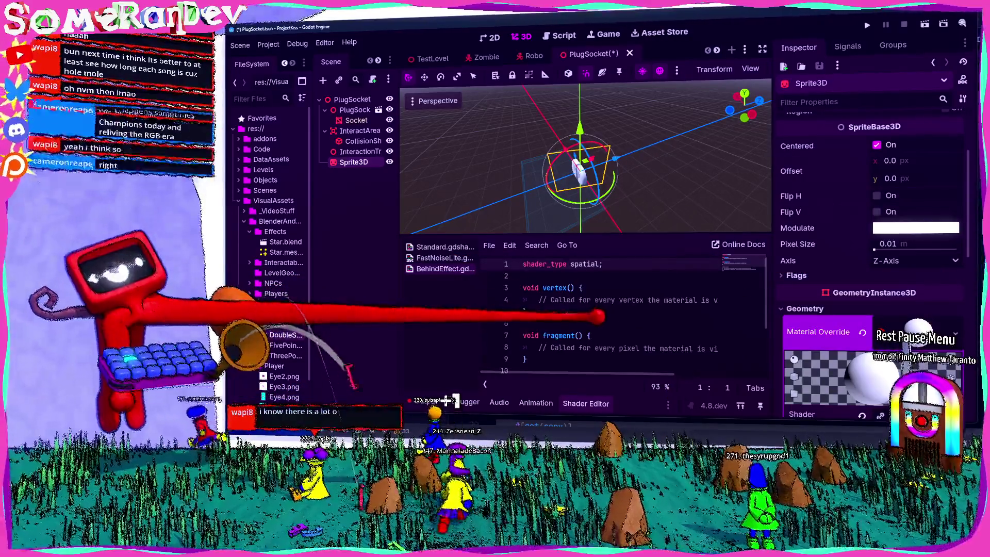
Step: Leave BehindEffect with empty vertex and fragment functions, undo a trial ALBEDO texture line, and save
left_click(524, 311)
left_click(526, 335)
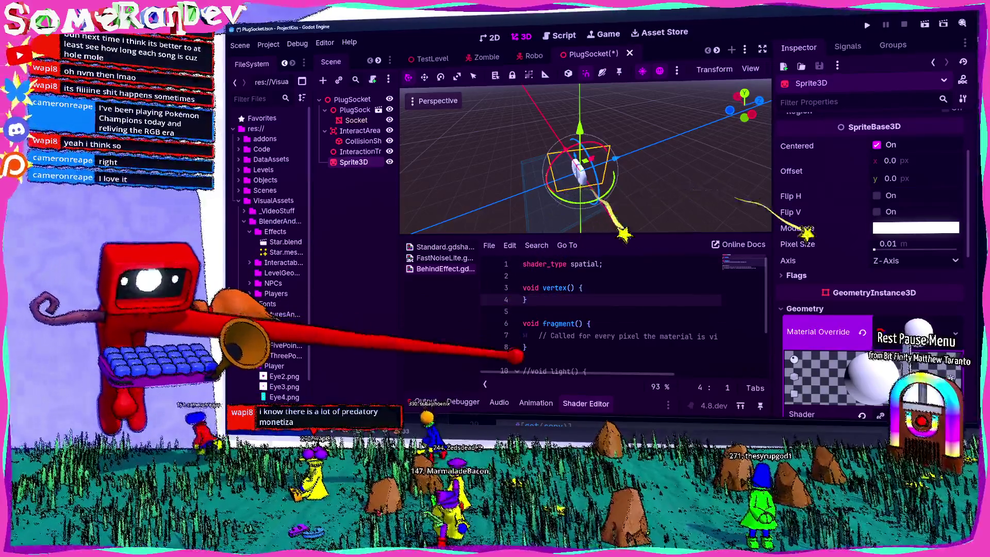
scroll("down", 3)
scroll("up", 3)
left_click(703, 327)
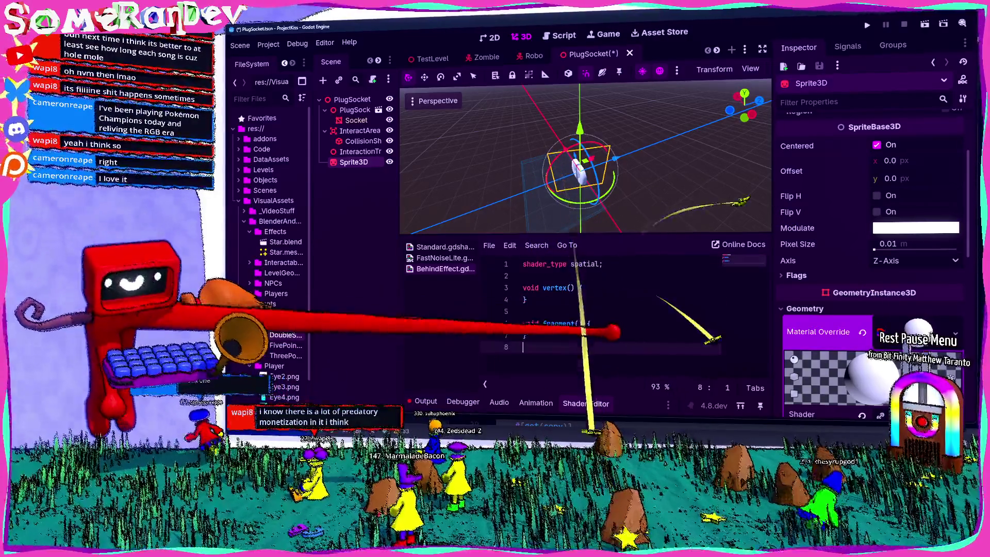
key("Return")
type("c")
key("BackSpace")
type("ALBEDO ")
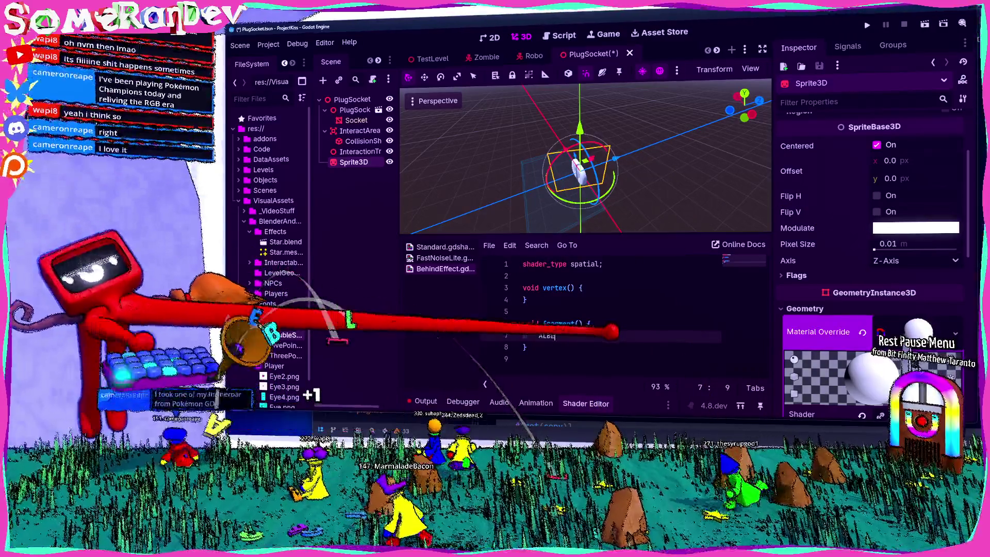
type("= ")
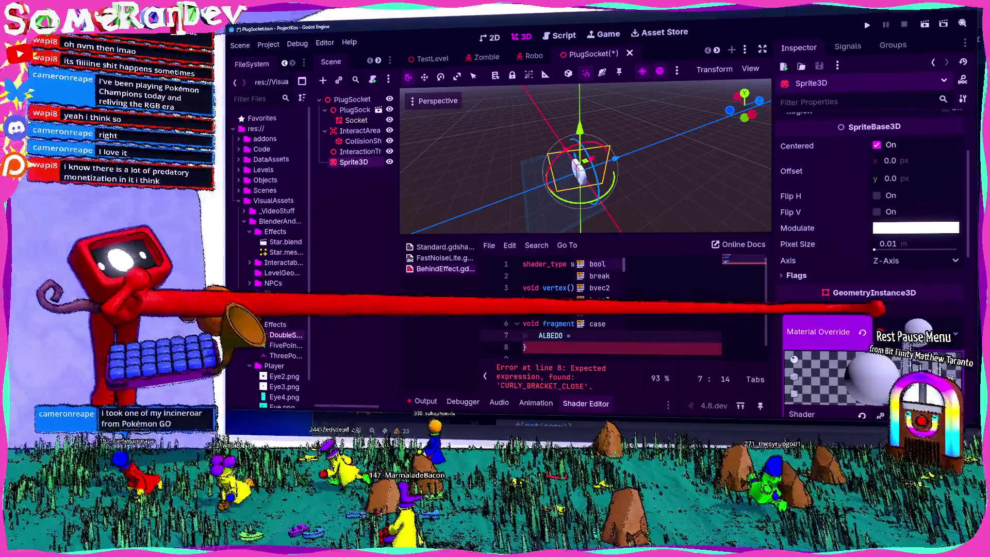
type("te")
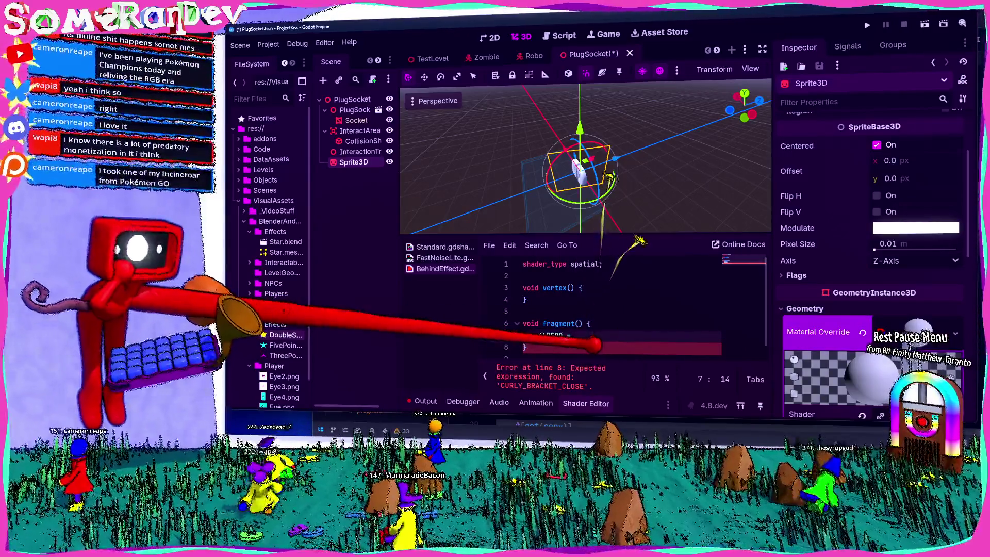
type("xture(TEXTUR")
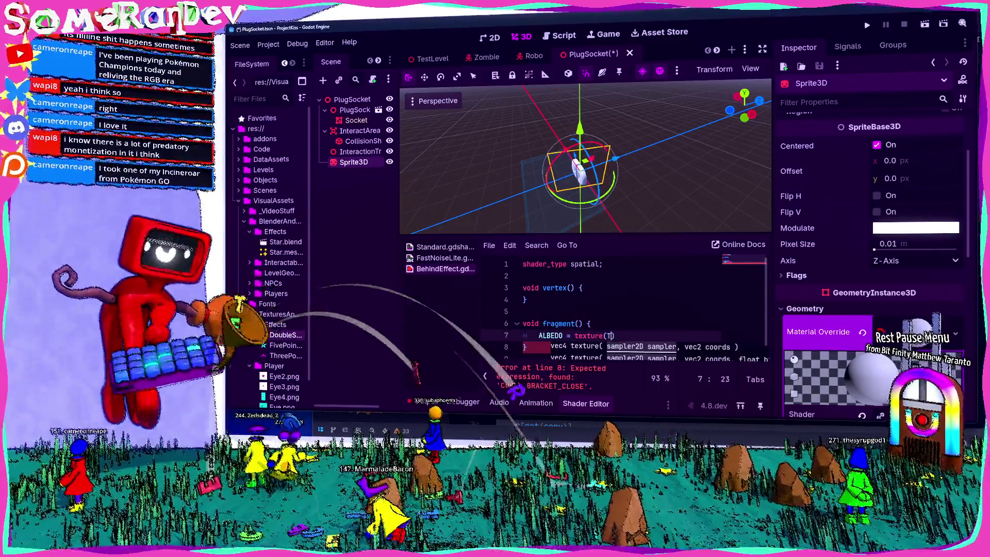
type("E")
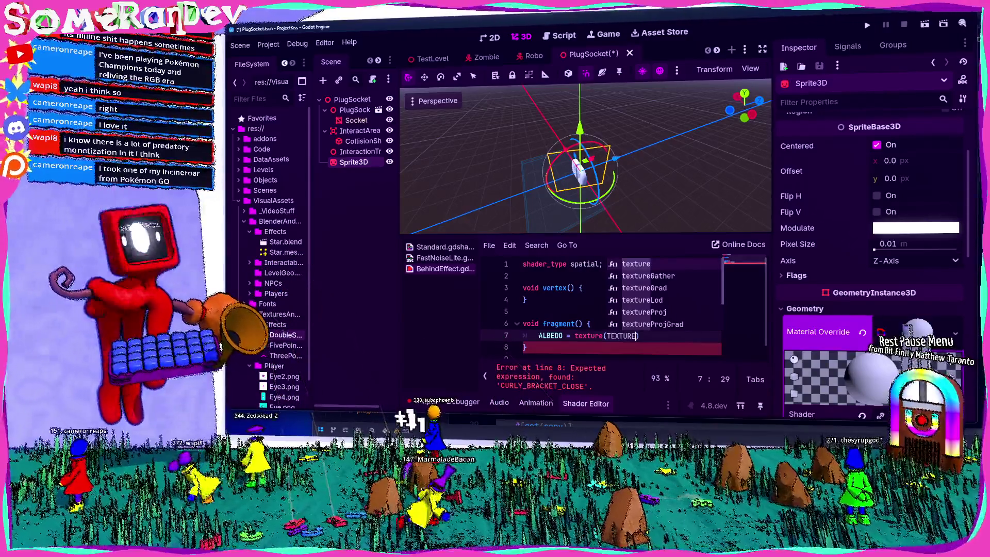
key("ctrl+z")
key("ctrl+z")
key("ctrl+z")
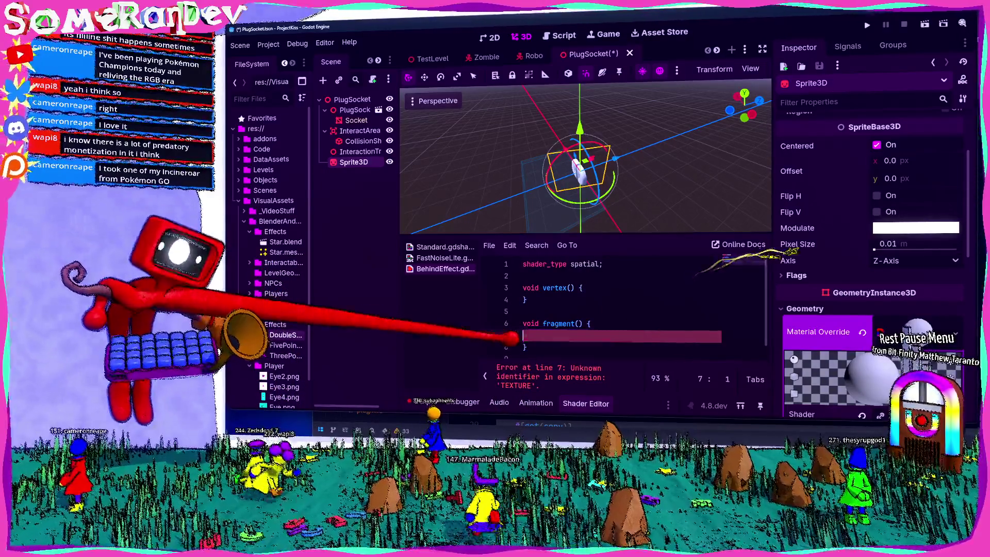
key("ctrl+s")
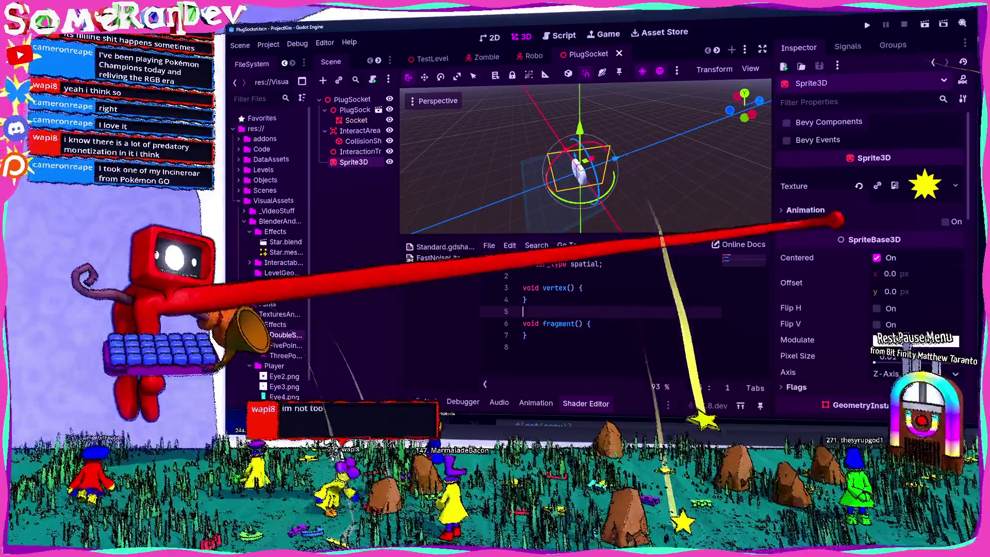
scroll("down", 3)
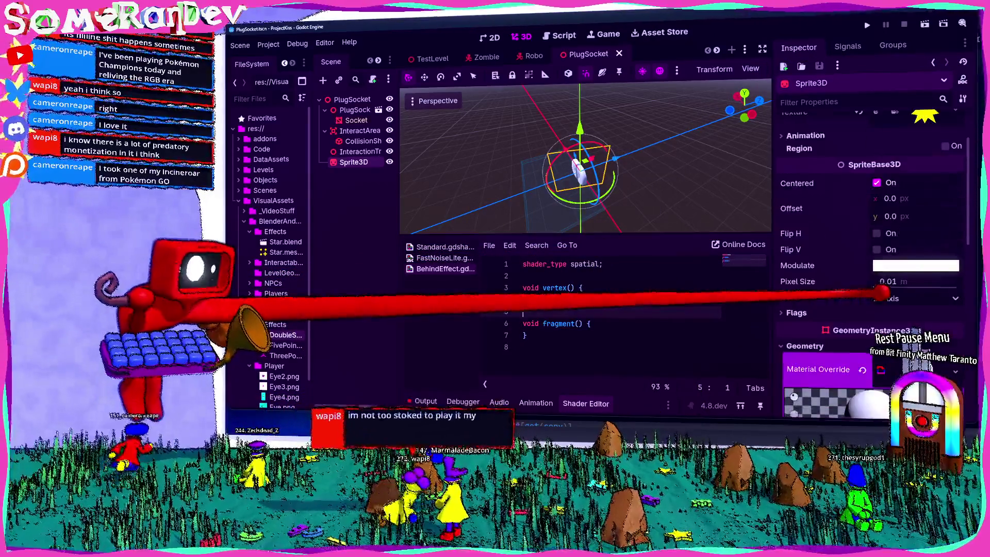
left_click(874, 313)
left_click(873, 312)
scroll("up", 3)
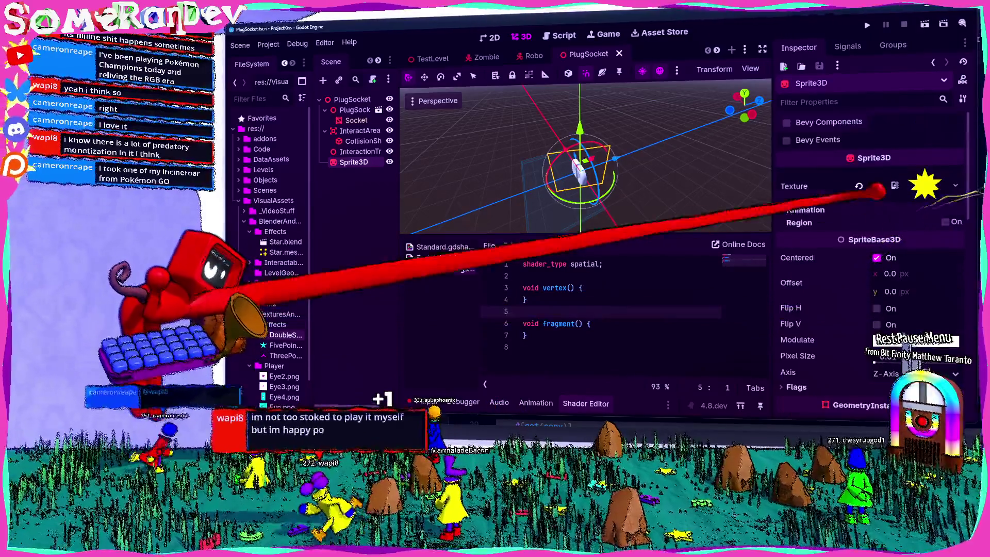
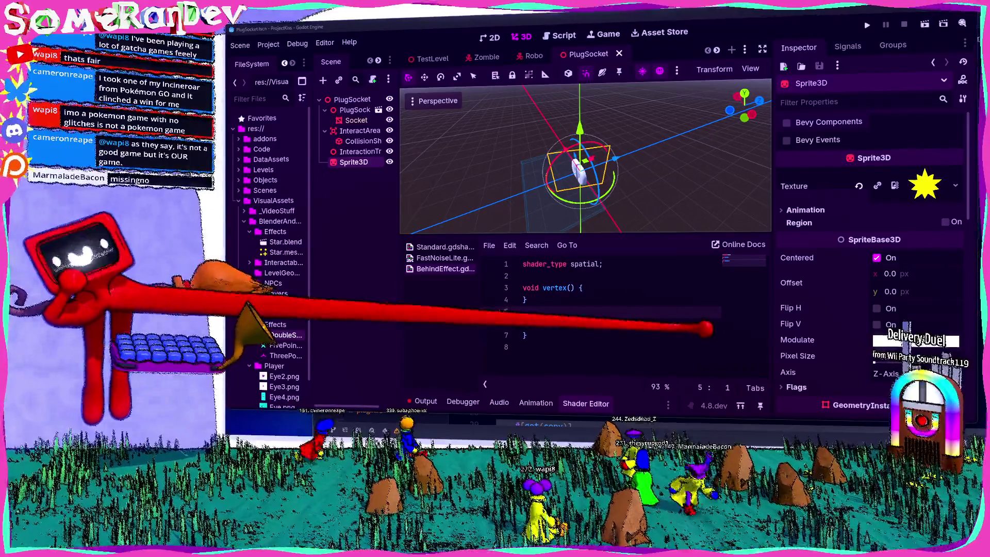
Step: Look over the Sprite3D's Inspector properties, briefly expanding its Flags section
scroll("down", 3)
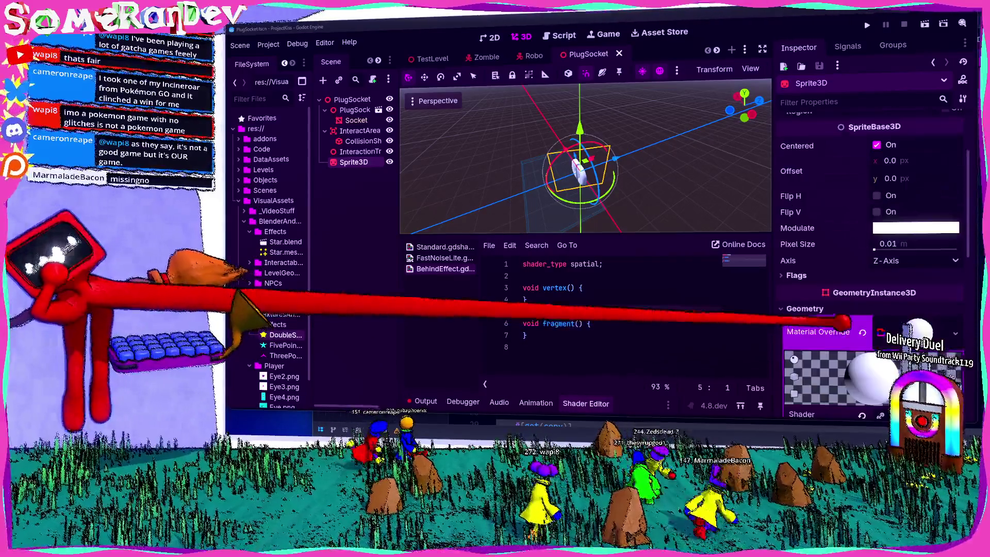
left_click(805, 273)
left_click(812, 275)
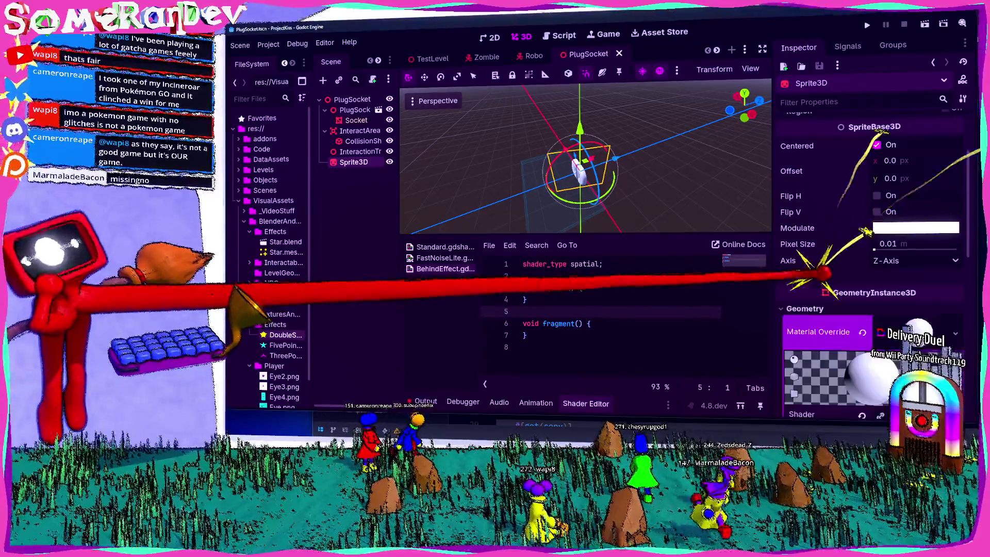
scroll("down", 3)
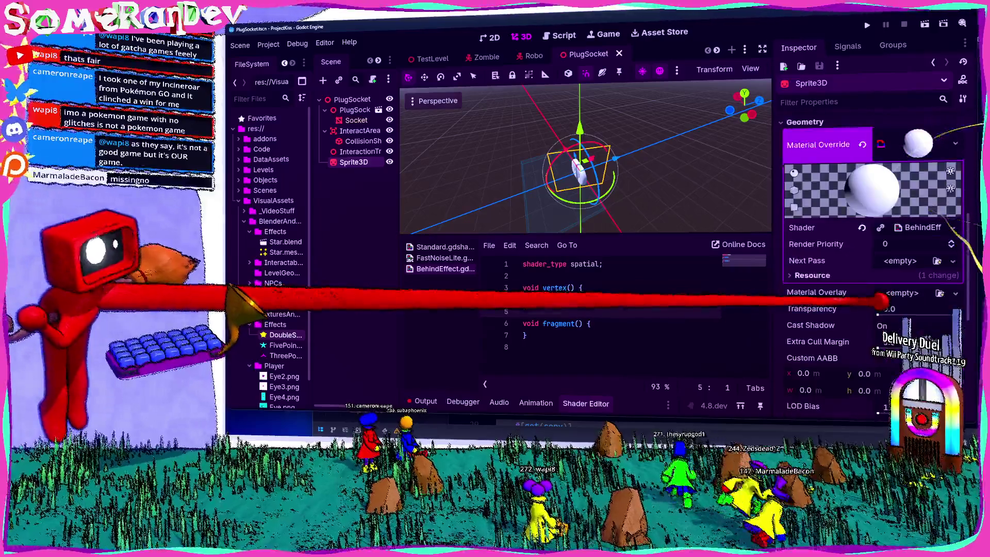
scroll("up", 3)
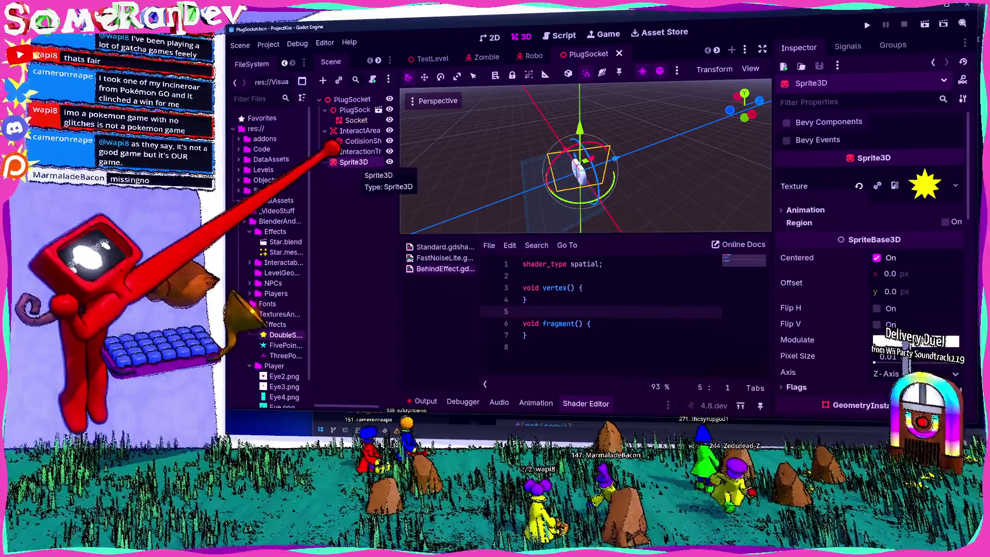
Step: Change the Sprite3D node's type to MeshInstance3D and assign it a new QuadMesh
right_click(357, 162)
left_click(387, 283)
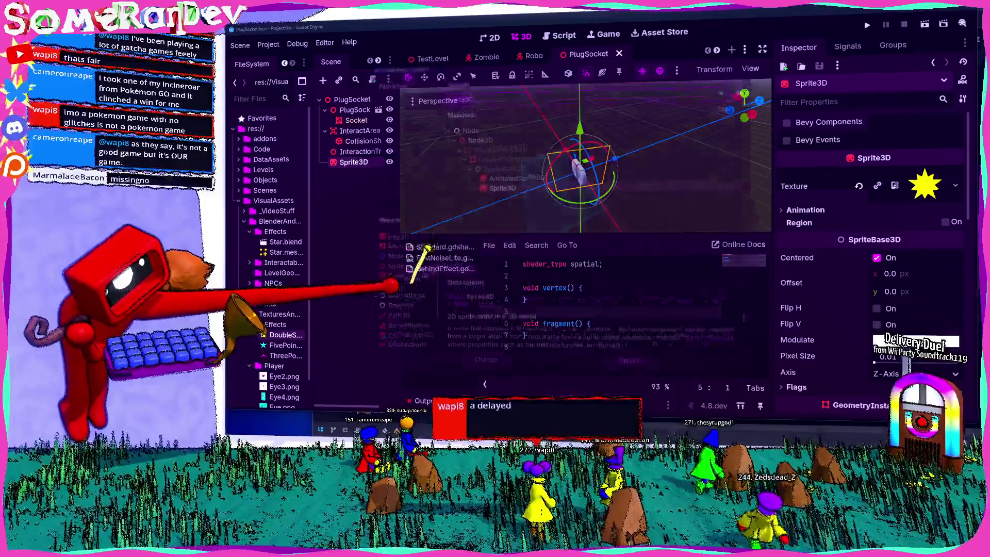
type("MeshInsta")
key("Return")
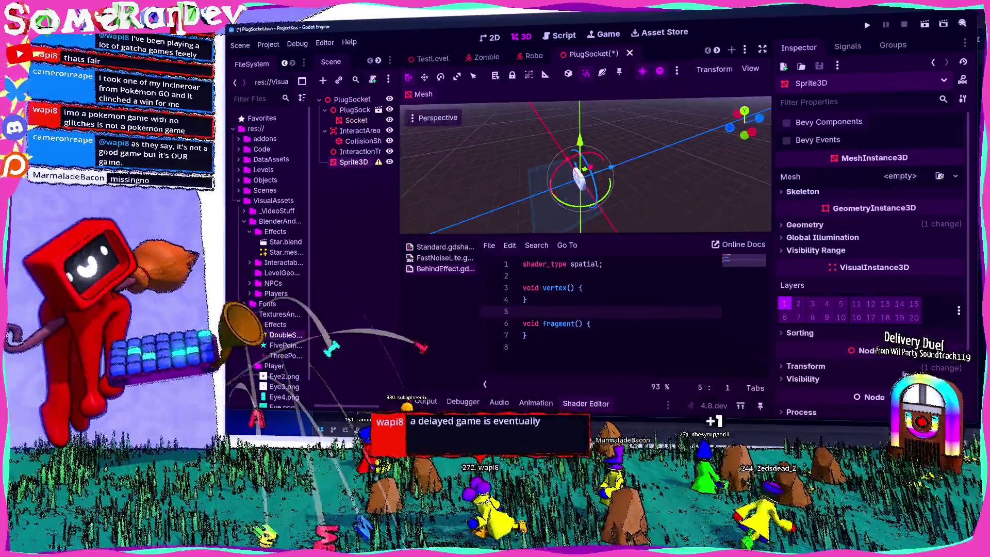
left_click(923, 175)
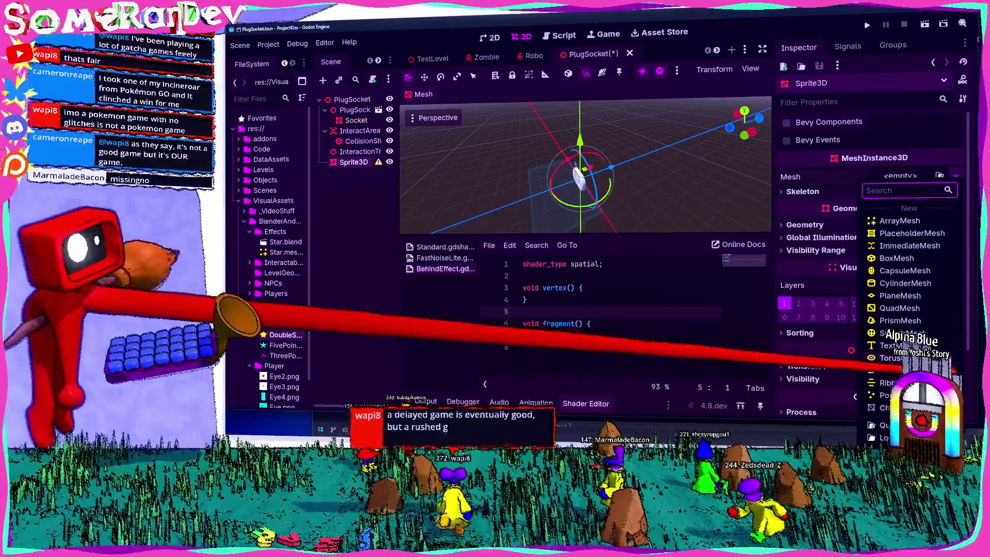
left_click(899, 308)
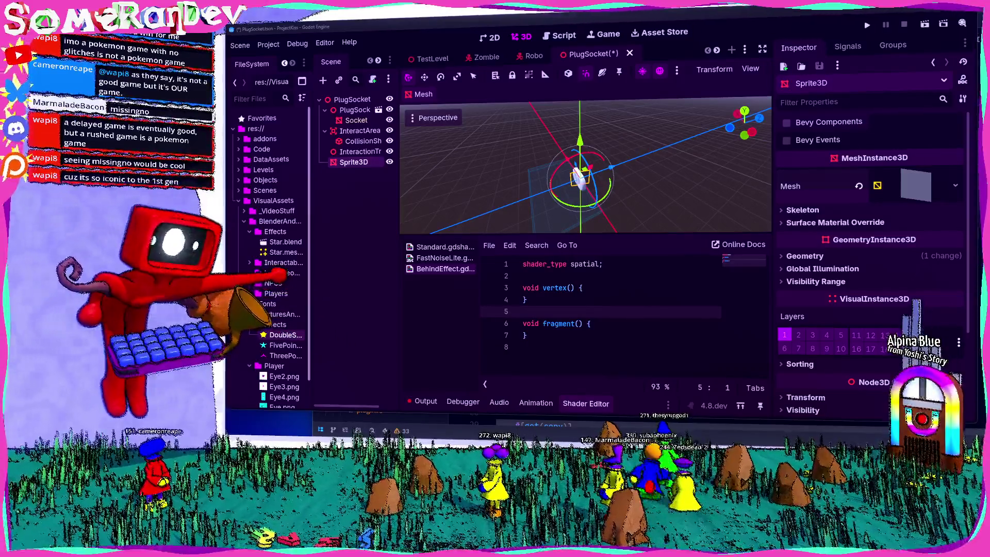
Step: Widen the FileSystem and Scene docks and rename the node to 'Effect'
left_click_drag(309, 279, 332, 274)
left_click_drag(423, 211, 436, 211)
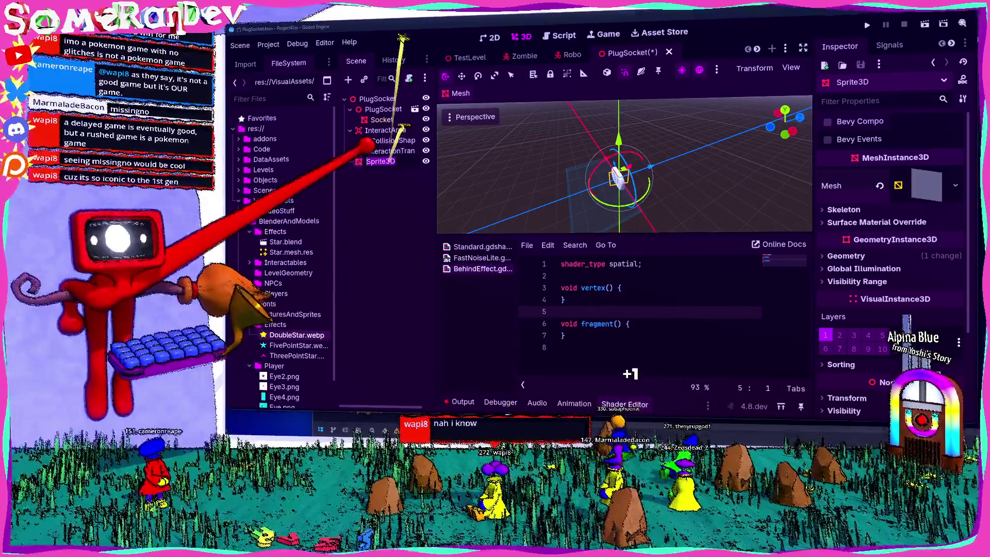
type("Effect")
key("Return")
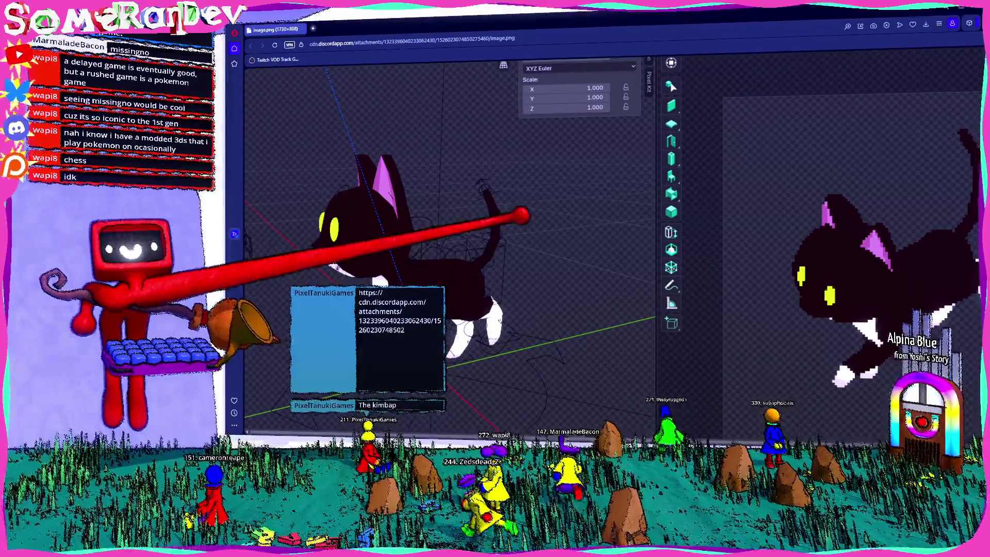
Step: Zoom the cat render page out, then move the browser window aside to reveal the editor
key("ctrl+minus")
key("ctrl+minus")
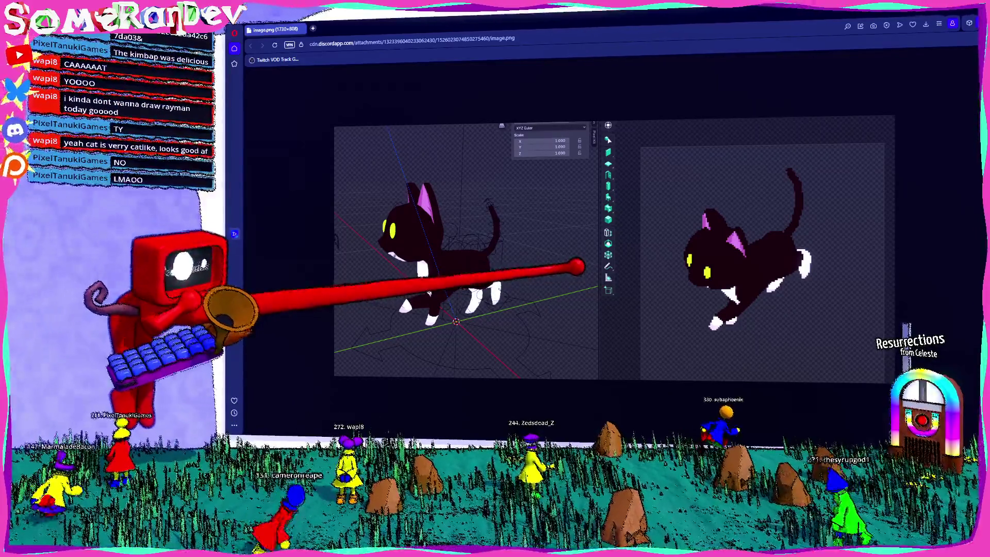
left_click_drag(475, 16, 225, 146)
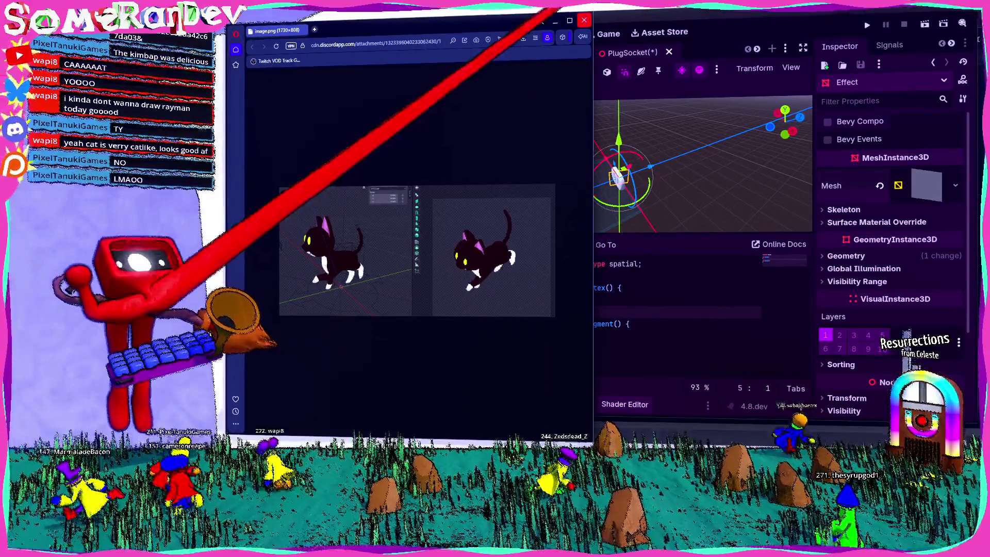
Step: Close the browser, save the scene, and add 'uniform sampler2D _texture;' under shader_type
left_click(584, 20)
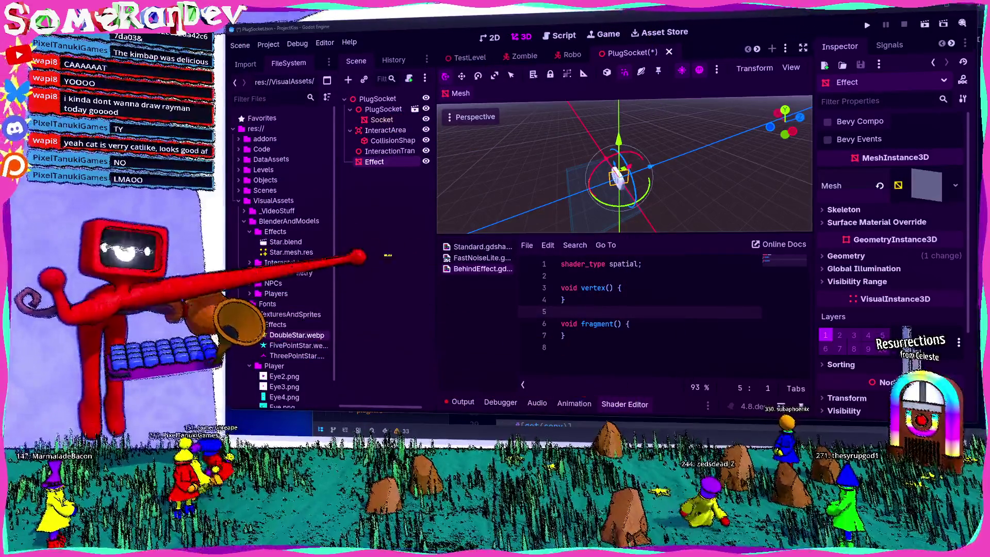
key("ctrl+z")
key("ctrl+shift+z")
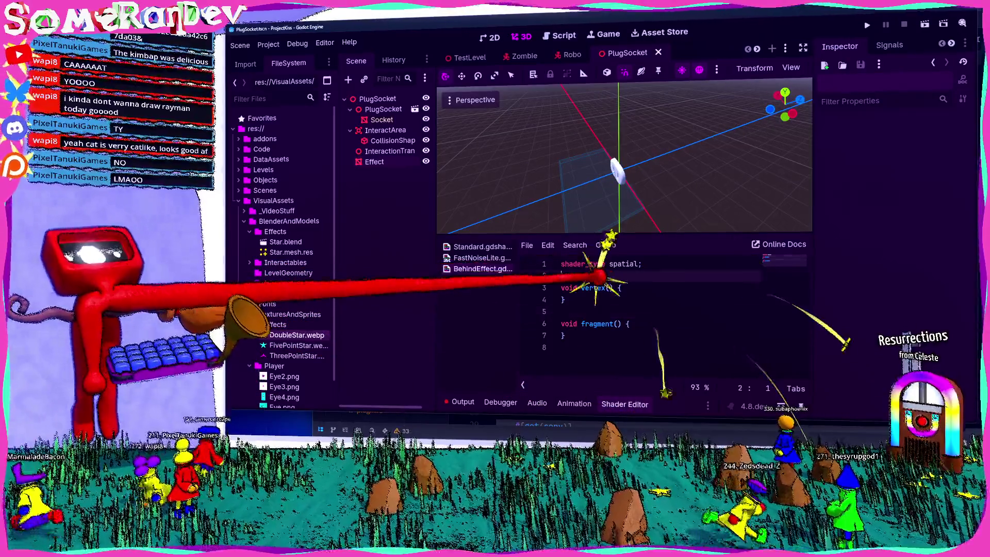
type("uniform")
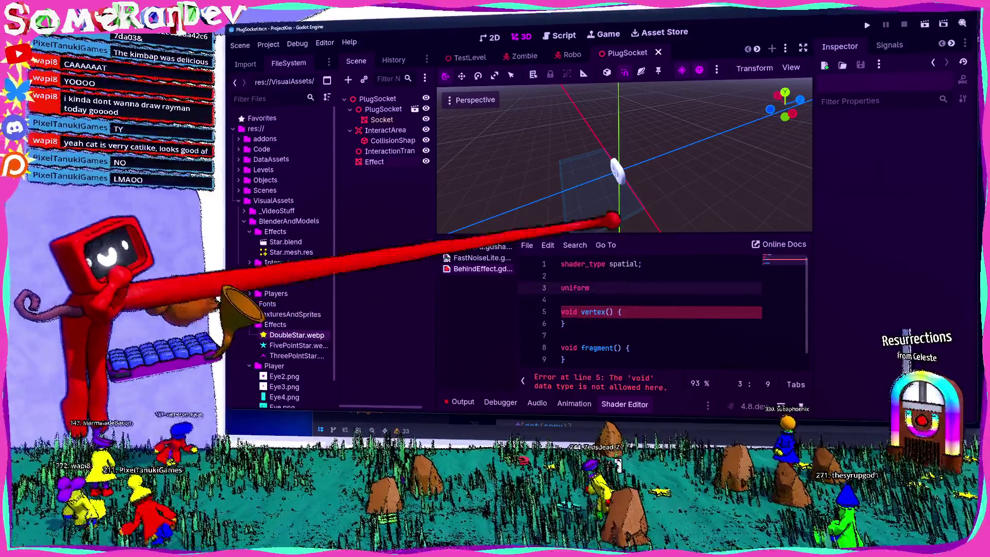
left_click_drag(641, 161, 512, 160)
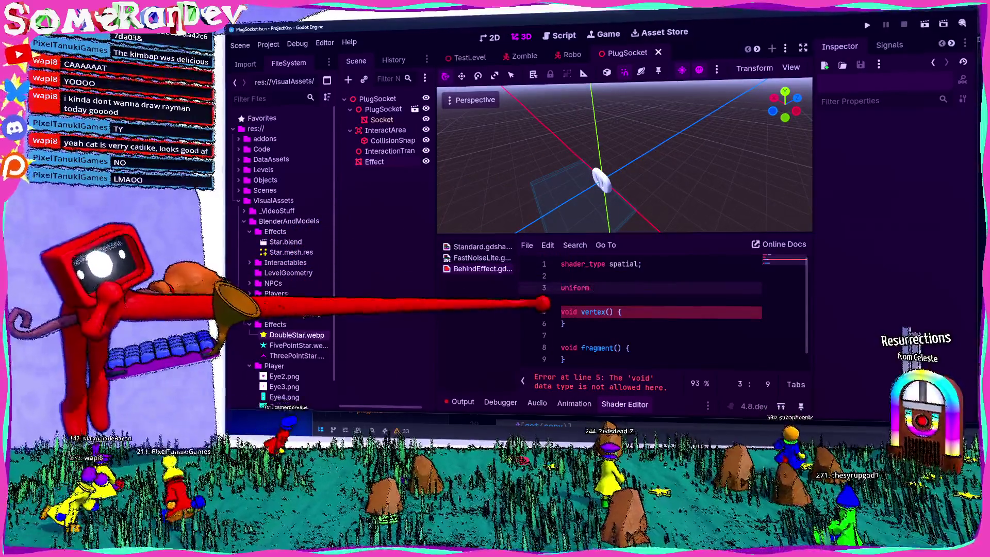
type("s")
type("ampler2D ")
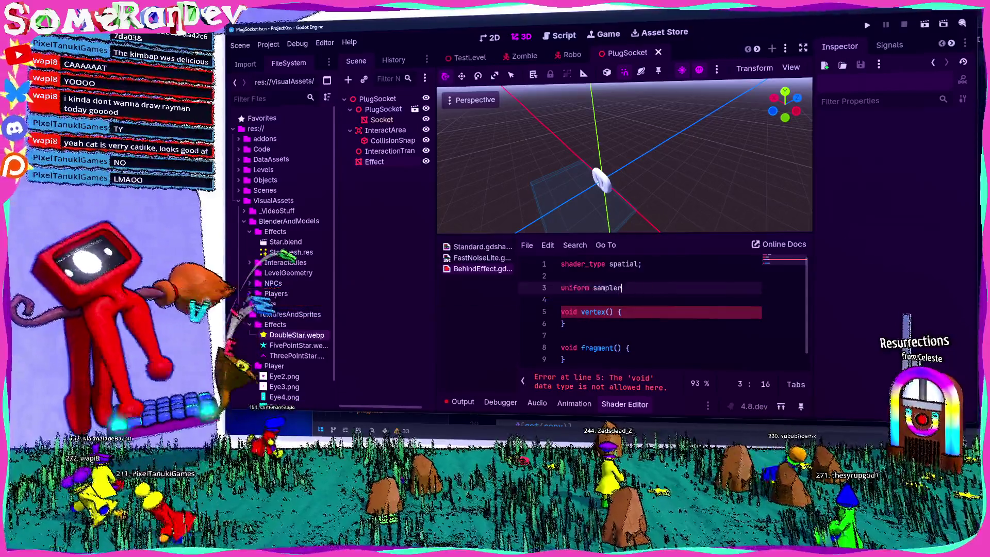
type("_texture;")
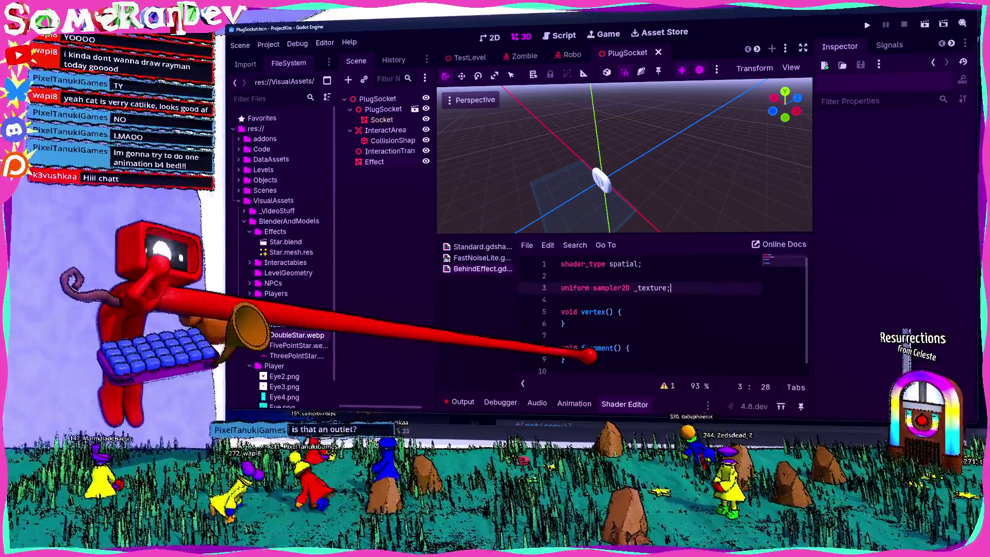
scroll("up", 3)
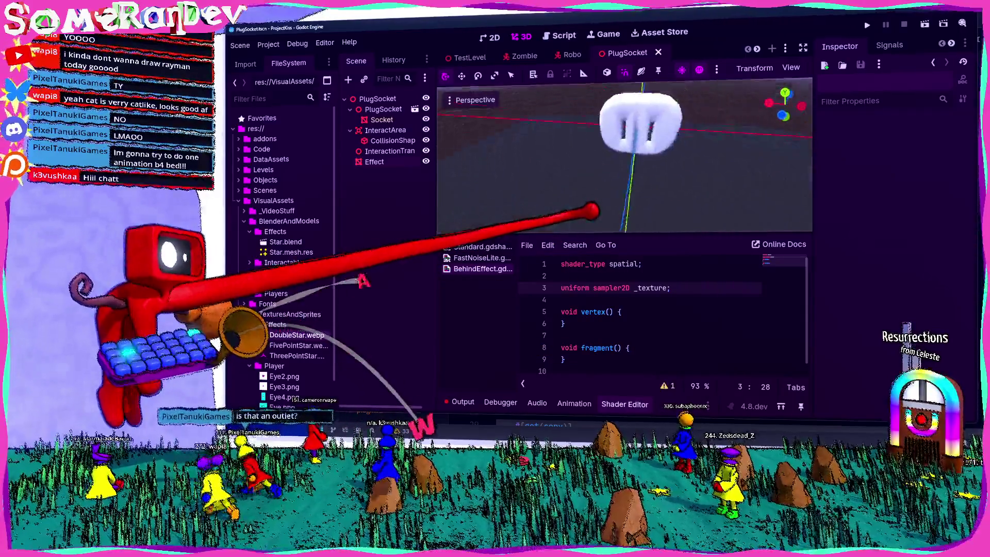
scroll("down", 3)
left_click_drag(593, 210, 611, 211)
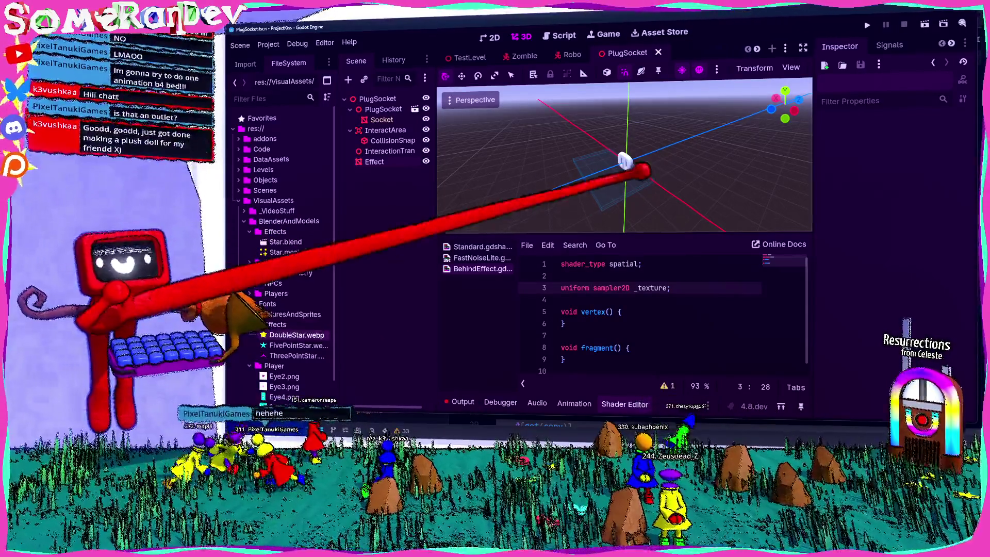
key("w")
key("w")
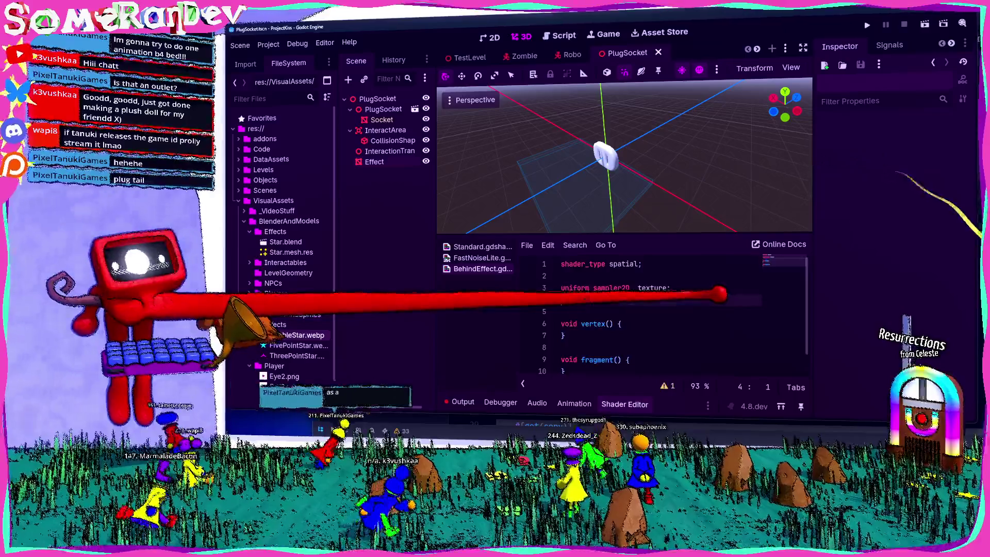
Step: In fragment(), write 'ALBEDO = texture(_texture, UV).rgb;' and save
left_click(630, 347)
key("Return")
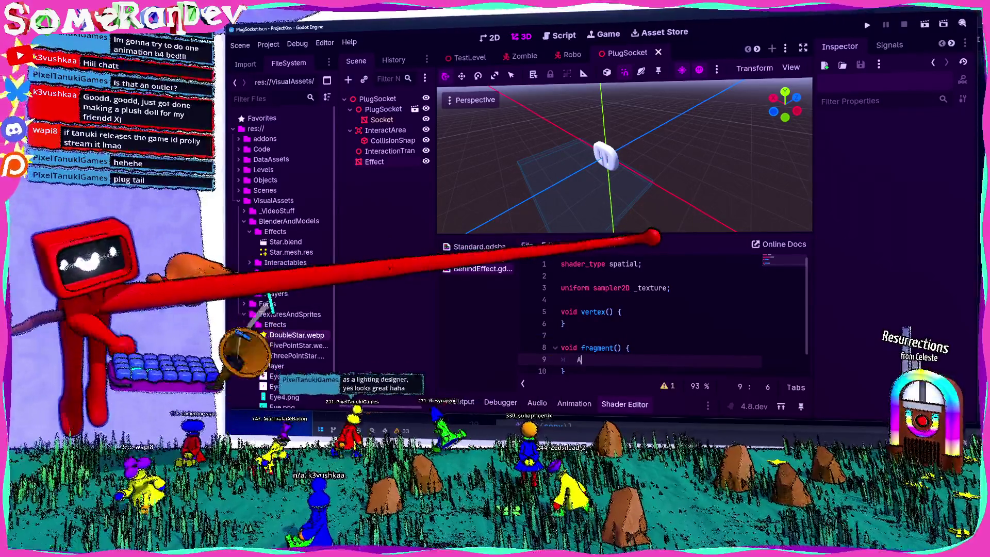
type("ALE")
key("BackSpace")
type("B")
key("Return")
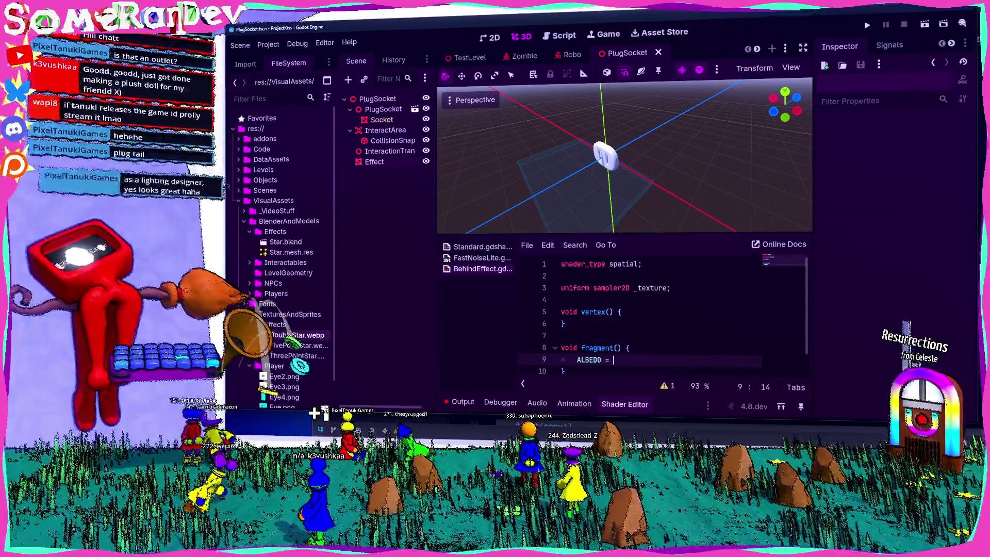
type("texture(_texture")
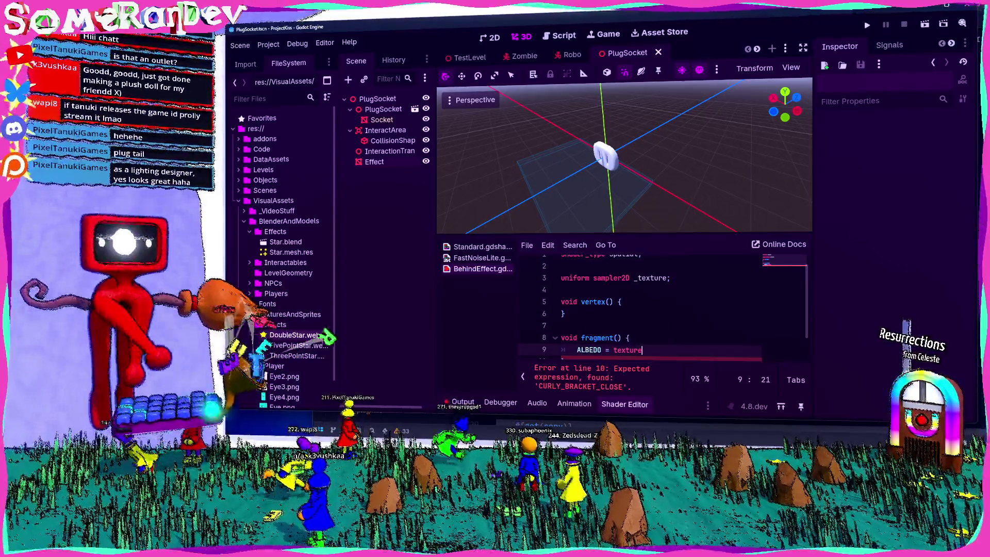
type(", UV);")
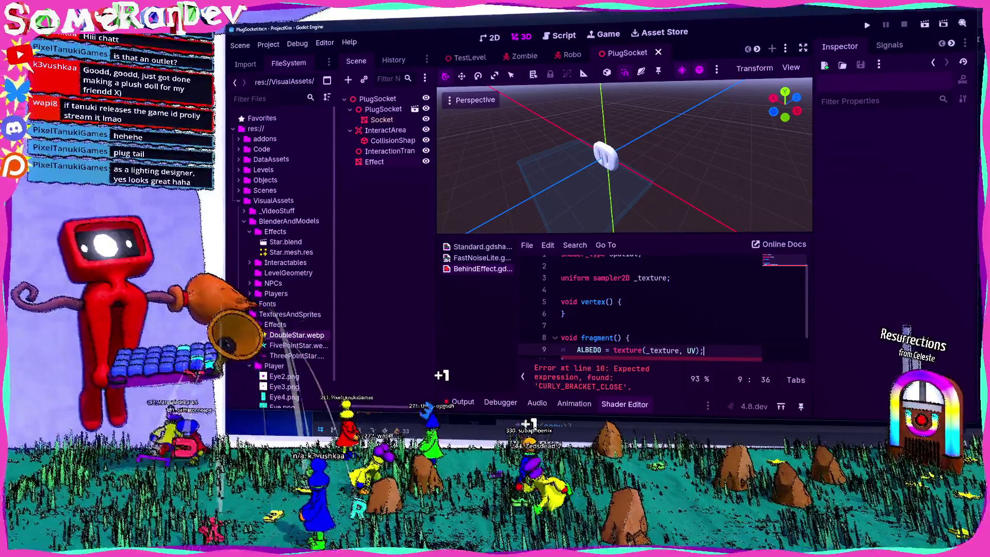
left_click(375, 161)
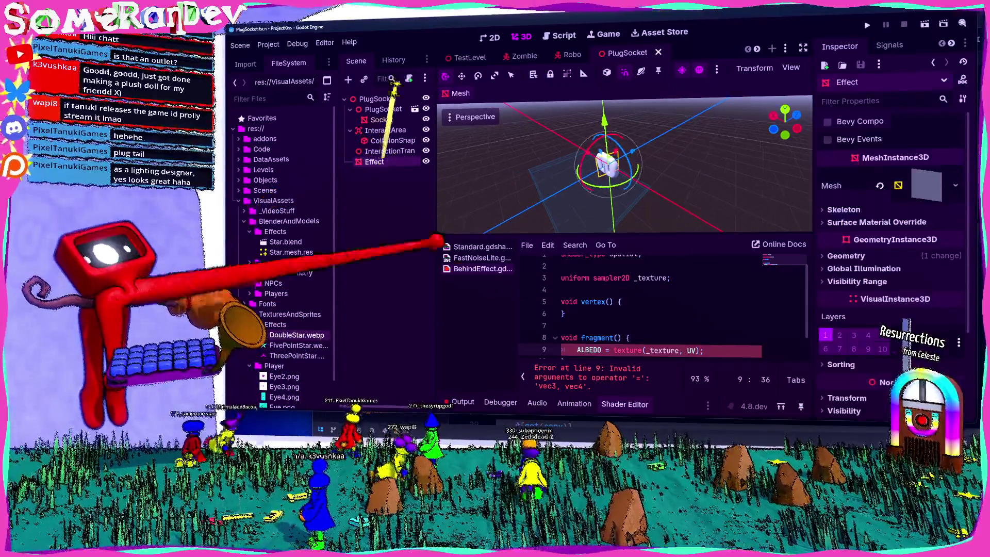
type(".rgb")
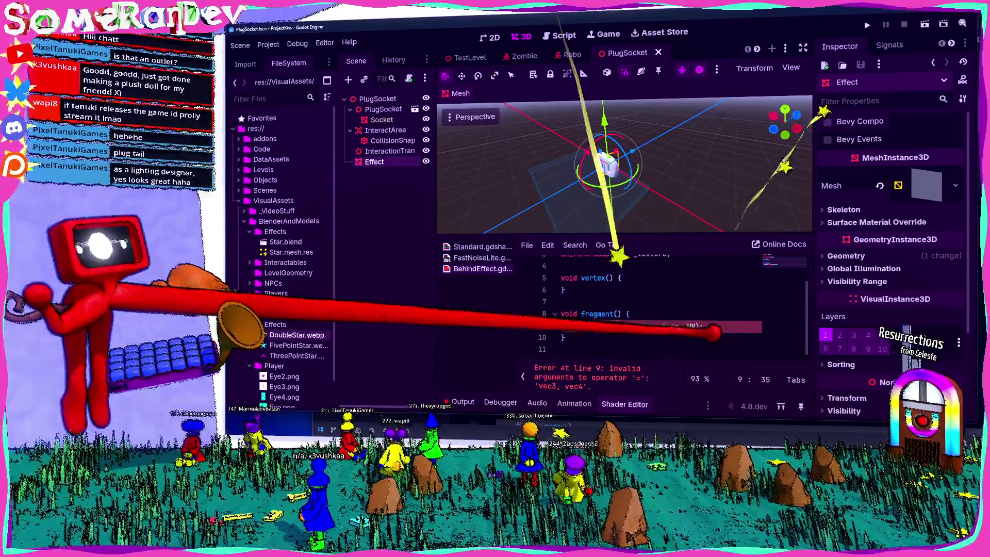
key("ctrl+s")
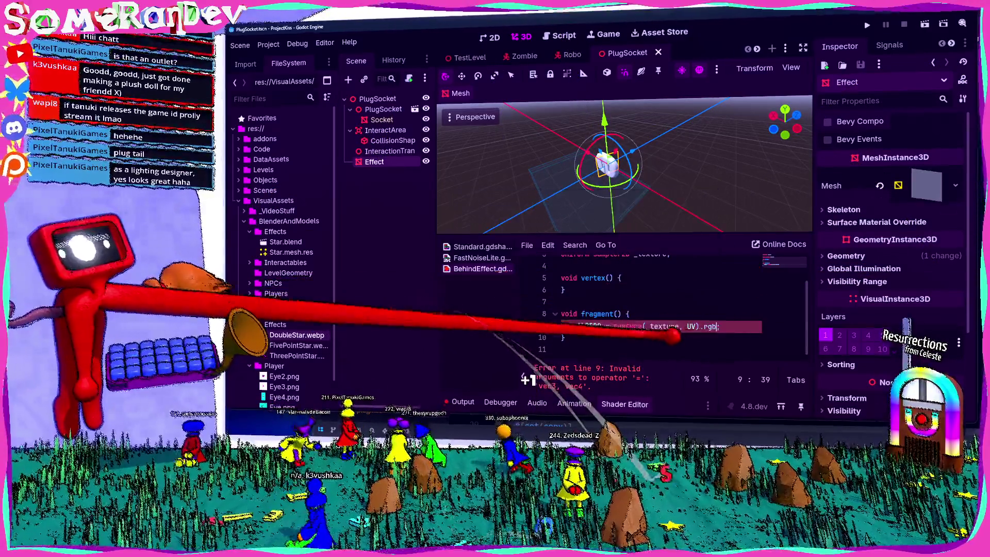
Step: Move the sample into 'vec4 c = texture(_texture, UV);' and change ALBEDO to c.rgb
key("Up")
left_click_drag(714, 343, 615, 343)
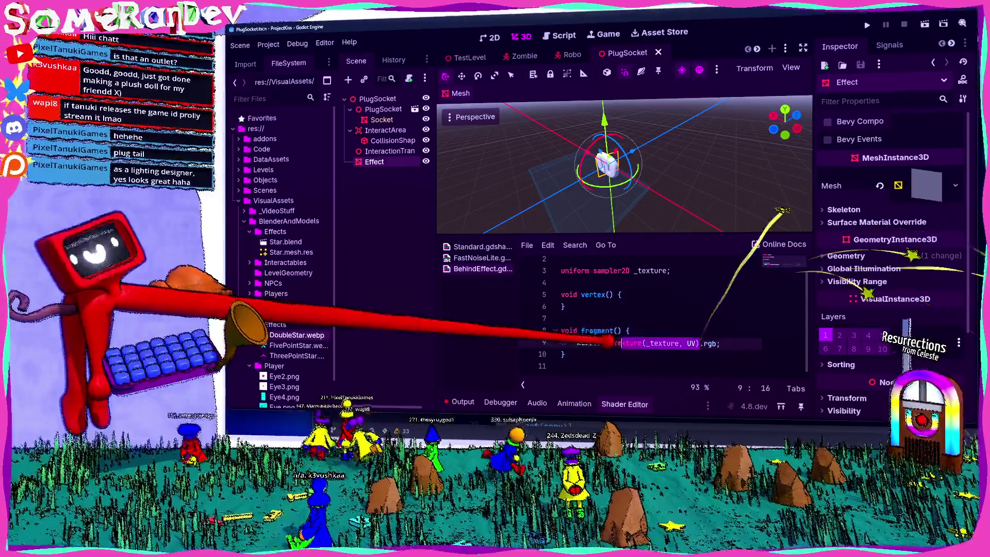
key("BackSpace")
key("ctrl+shift+Return")
type("vec4 ")
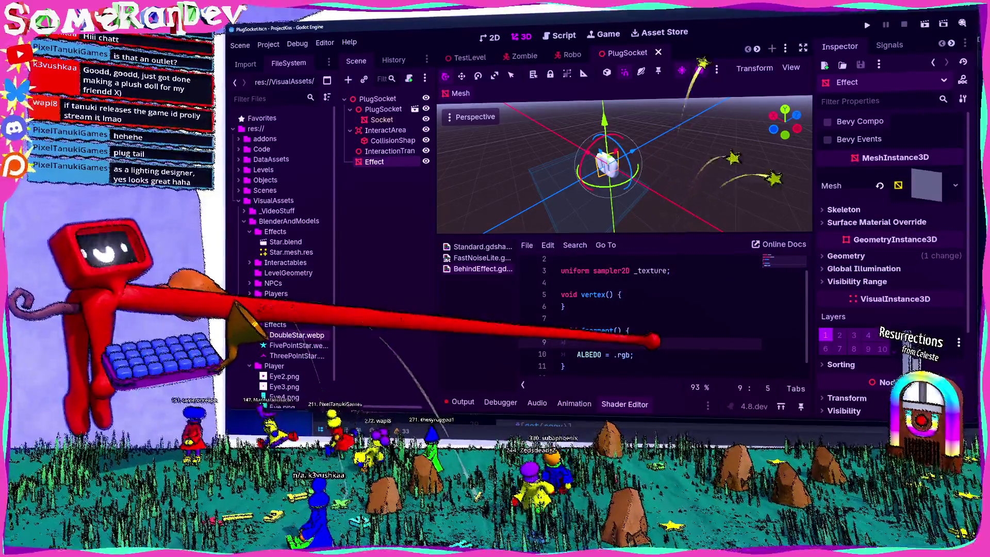
type("c = texture(_texture, UV)")
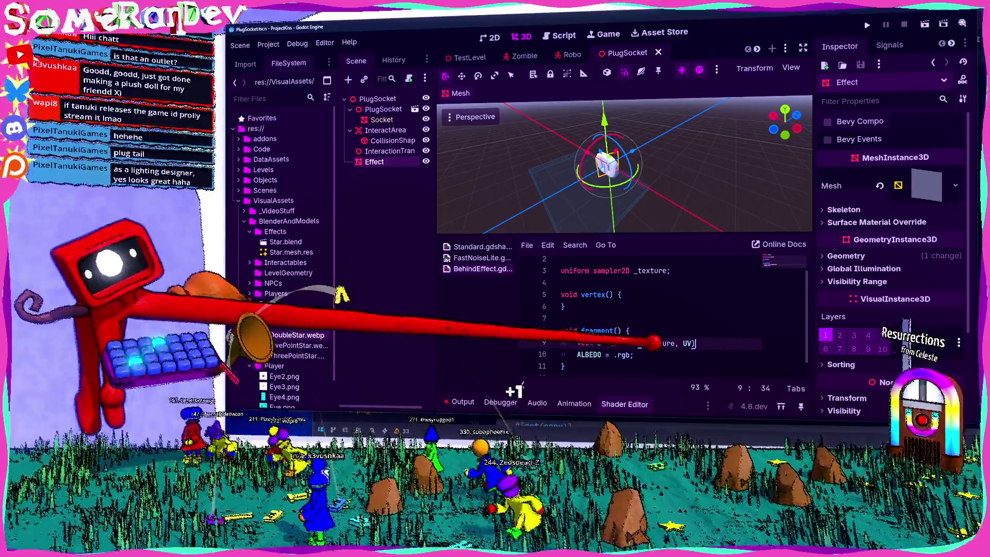
type(";")
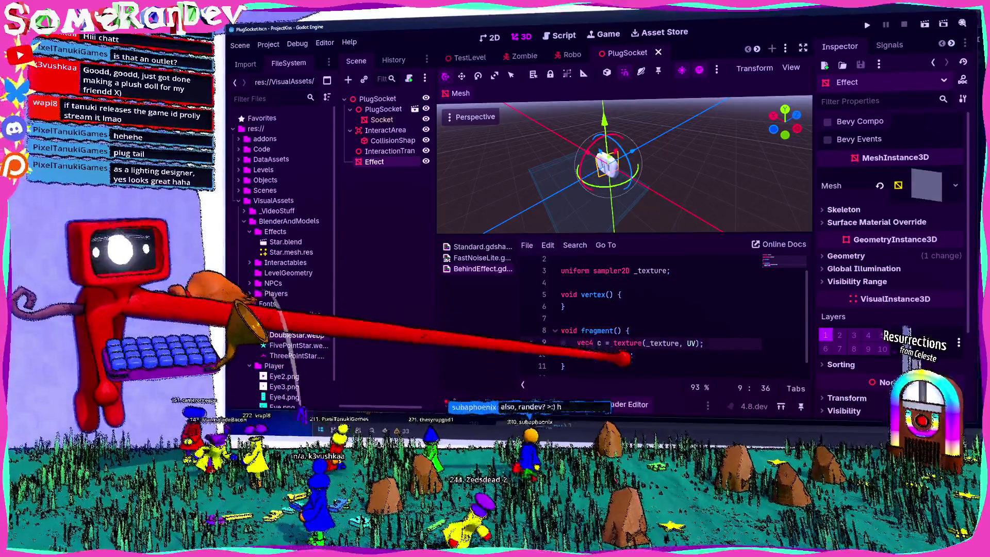
left_click(611, 355)
type("c.rgb;")
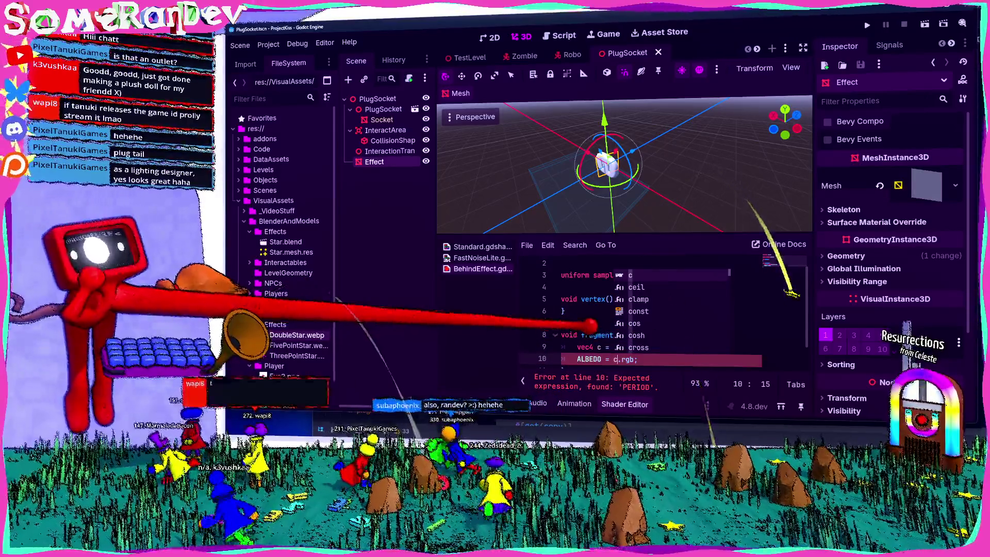
left_click(588, 312)
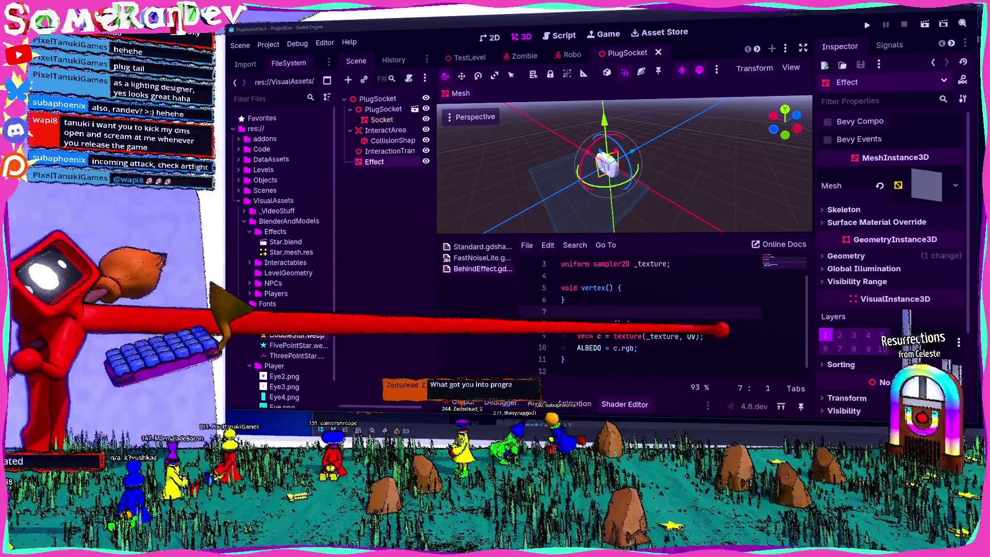
scroll("up", 3)
left_click(593, 299)
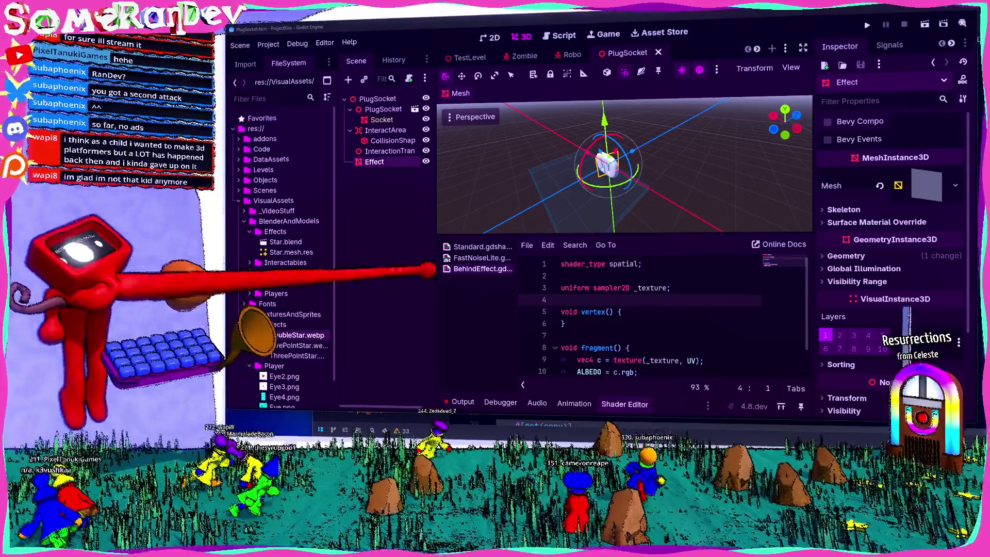
Step: Add 'ALPHA = c.a;' after the ALBEDO line and save the shader
left_click(638, 372)
key("Return")
type("ALPHA = c.a;")
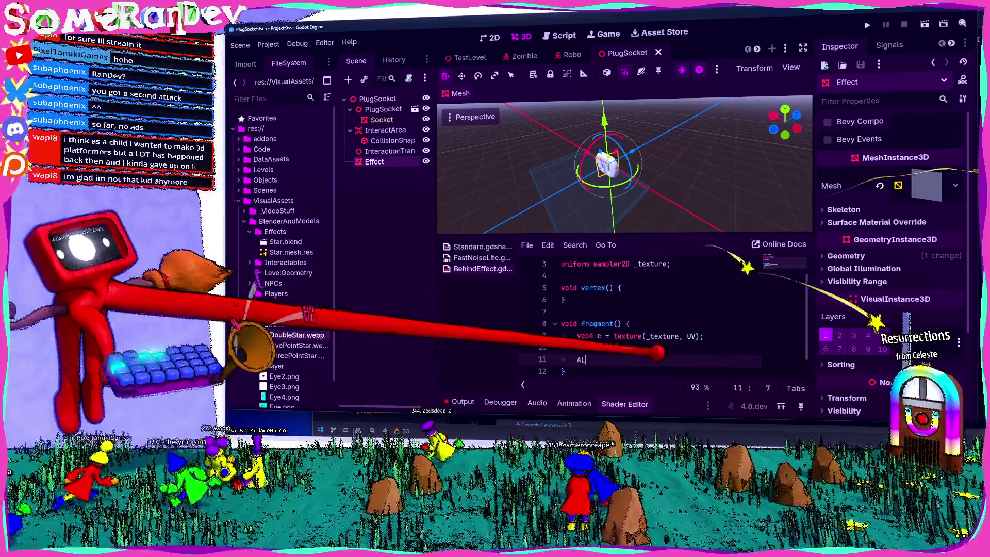
key("ctrl+s")
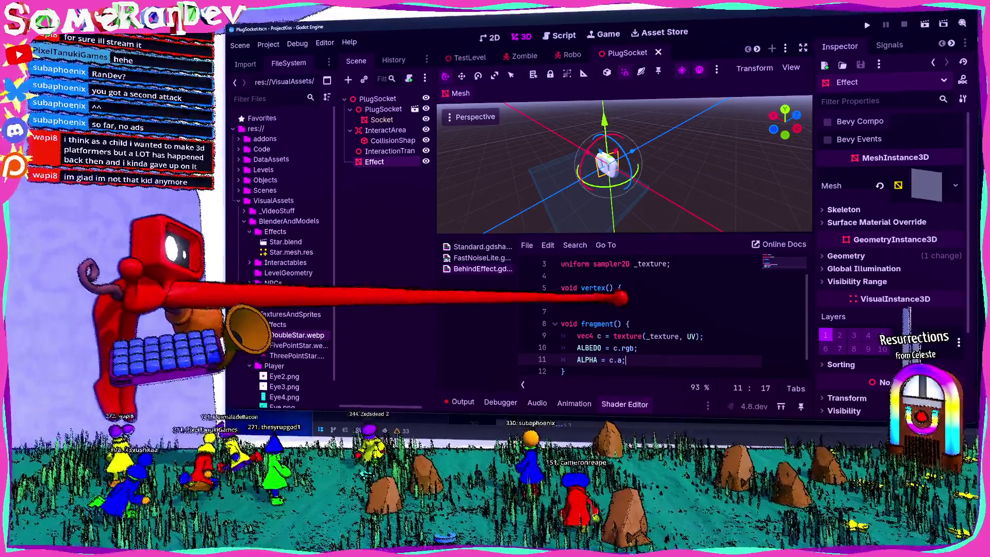
Step: Collapse the empty vertex() onto one line, save, and expand the Effect's Geometry properties
left_click(622, 288)
key("Delete")
key("ctrl+s")
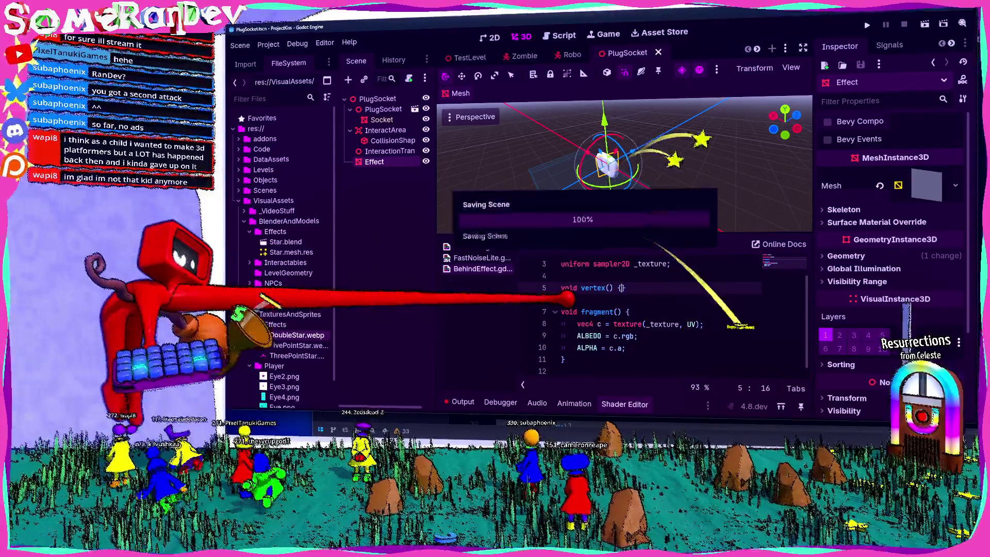
scroll("up", 3)
left_click(846, 256)
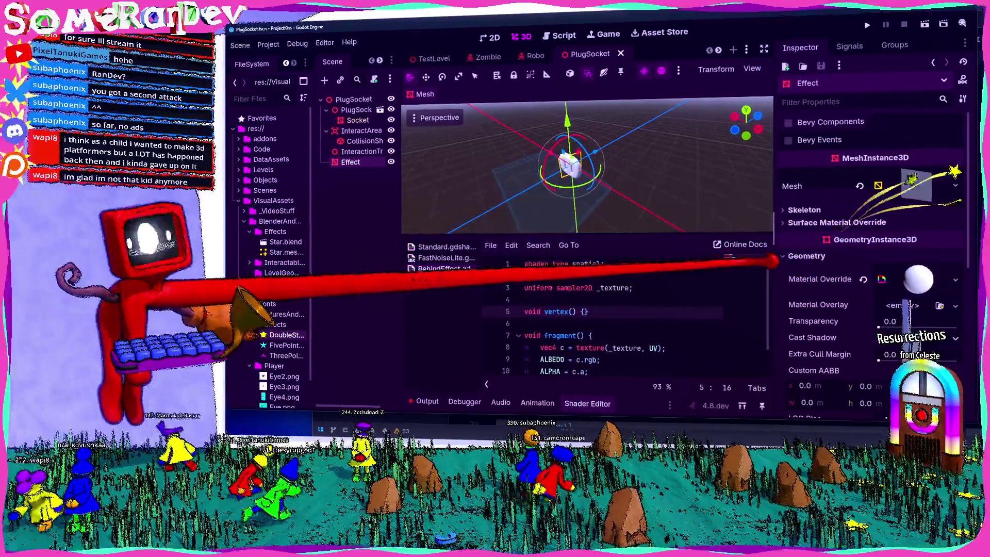
Step: Drag the FileSystem dock's edge right so 'BlenderAndModels' shows in full
left_click_drag(321, 216, 329, 217)
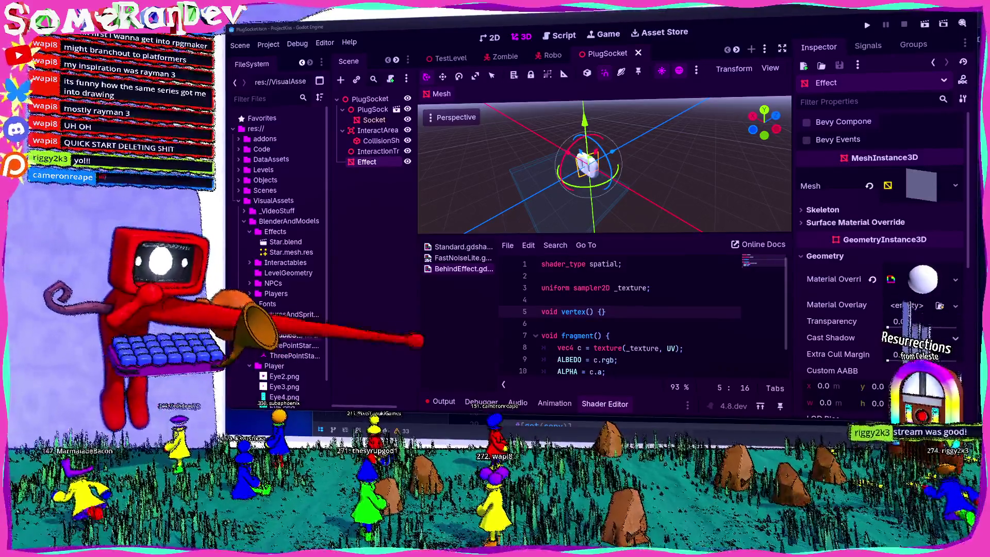
Step: Hide the shader editor, frame the Effect mesh, and expand its QuadMesh size and subdivision settings
key("ctrl+j")
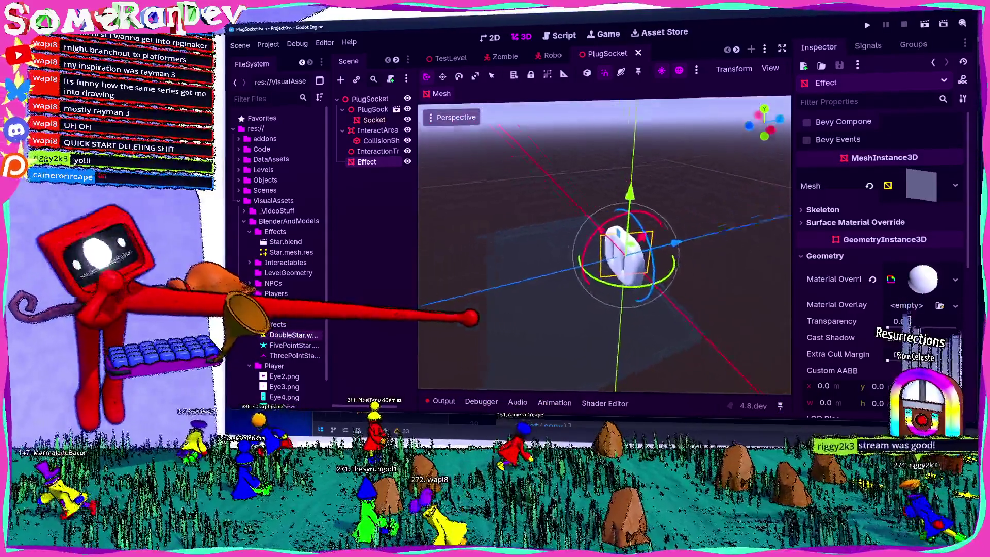
key("f")
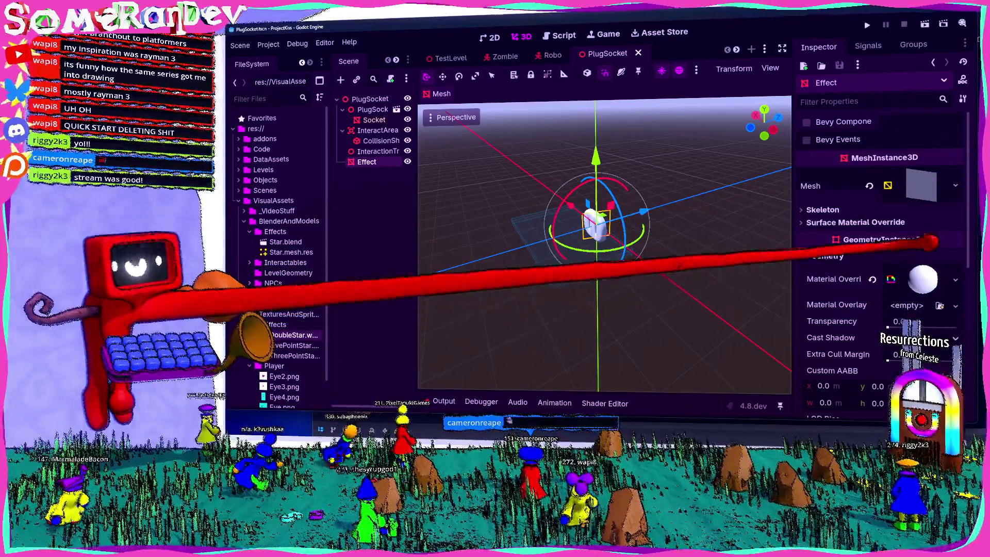
left_click(921, 185)
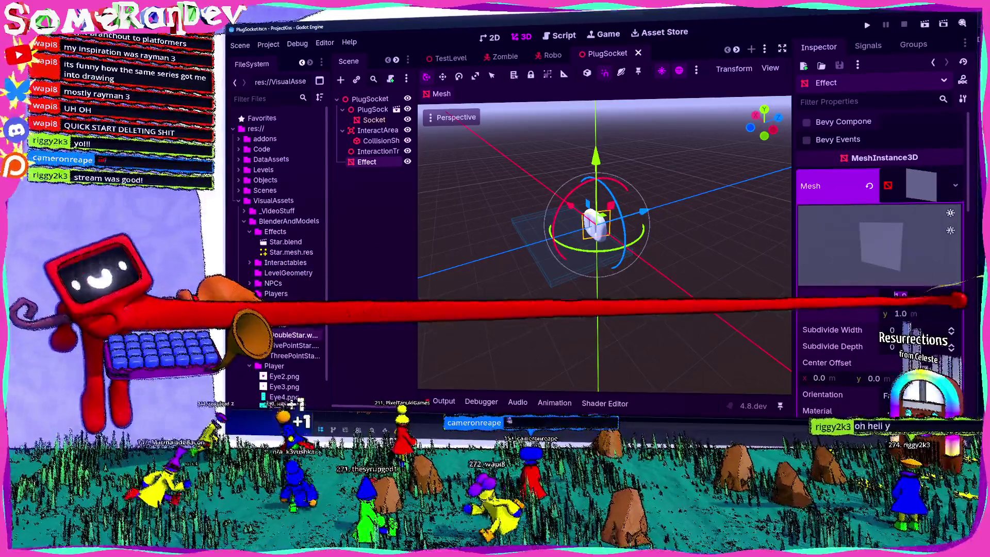
Step: Set the QuadMesh size to 2 by 2 and save the PlugSocket scene
type("2")
key("Tab")
type("2")
key("Return")
key("ctrl+s")
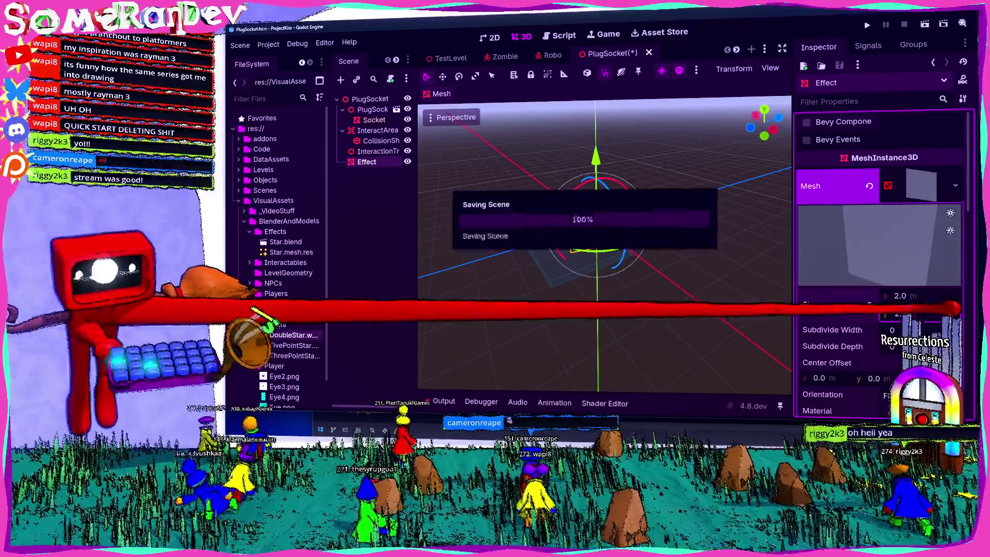
Step: Expand the Material Override and its Shader Parameters to reveal the empty Texture slot
scroll("up", 3)
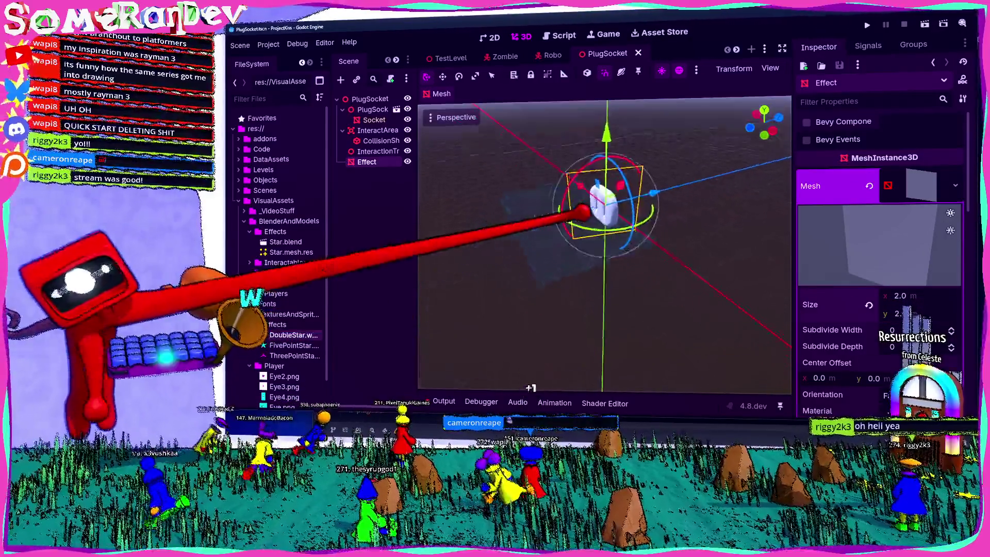
scroll("down", 3)
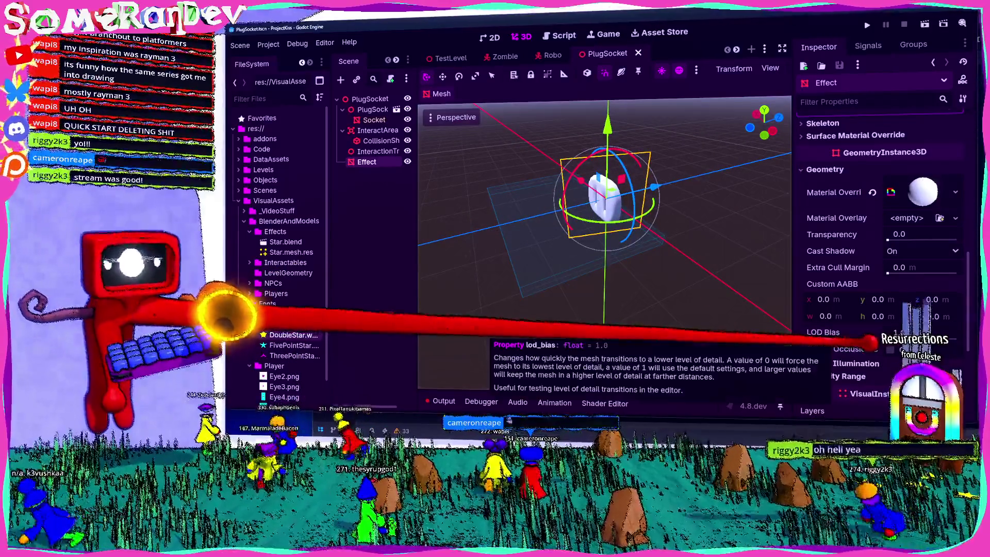
left_click(918, 190)
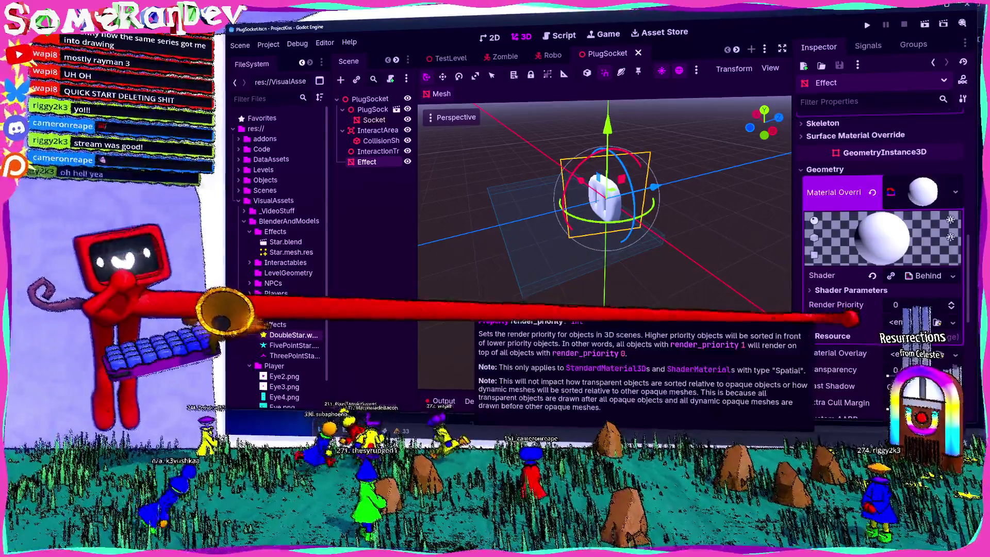
left_click(849, 289)
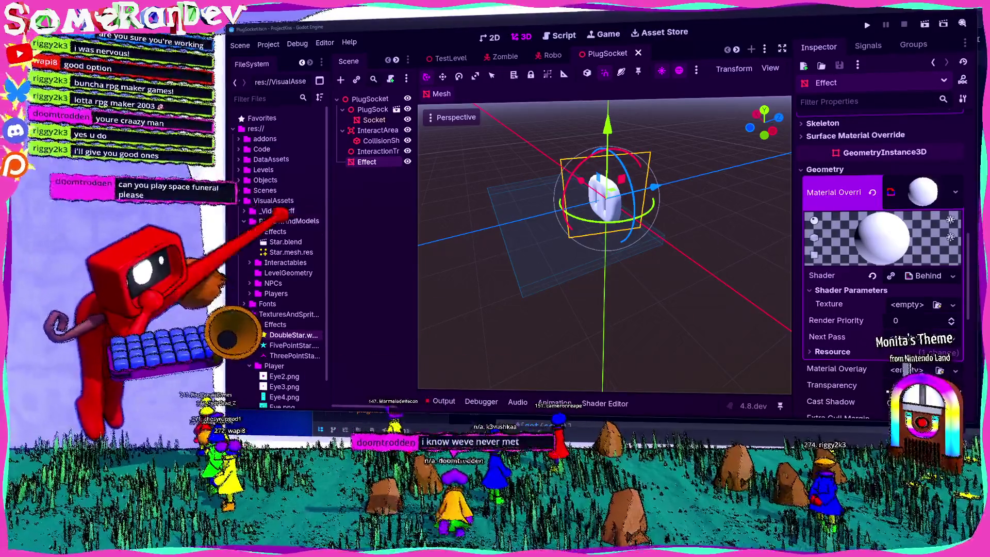
Step: Drop the yellow DoubleStar texture into the Behind shader's Texture parameter and save the scene
scroll("down", 3)
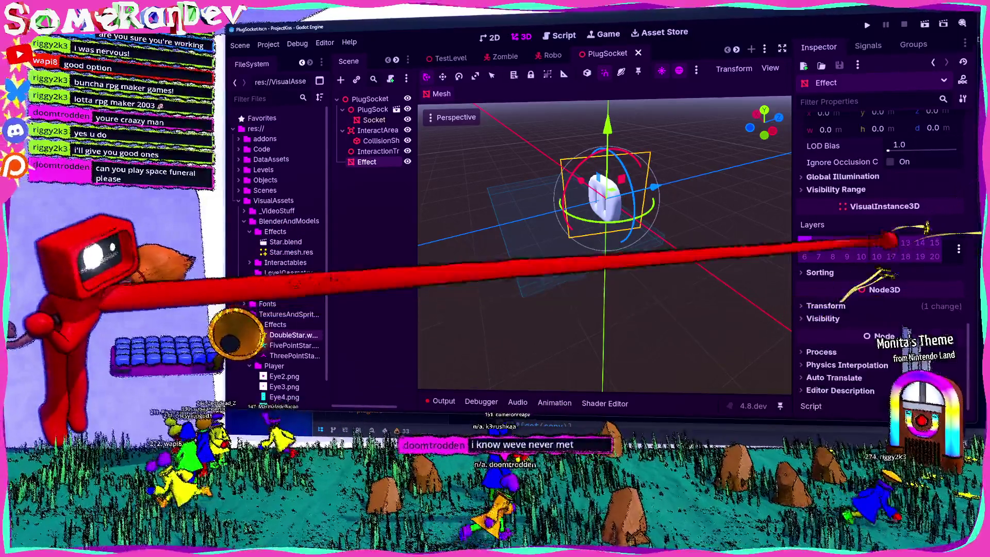
scroll("up", 3)
scroll("up", 3)
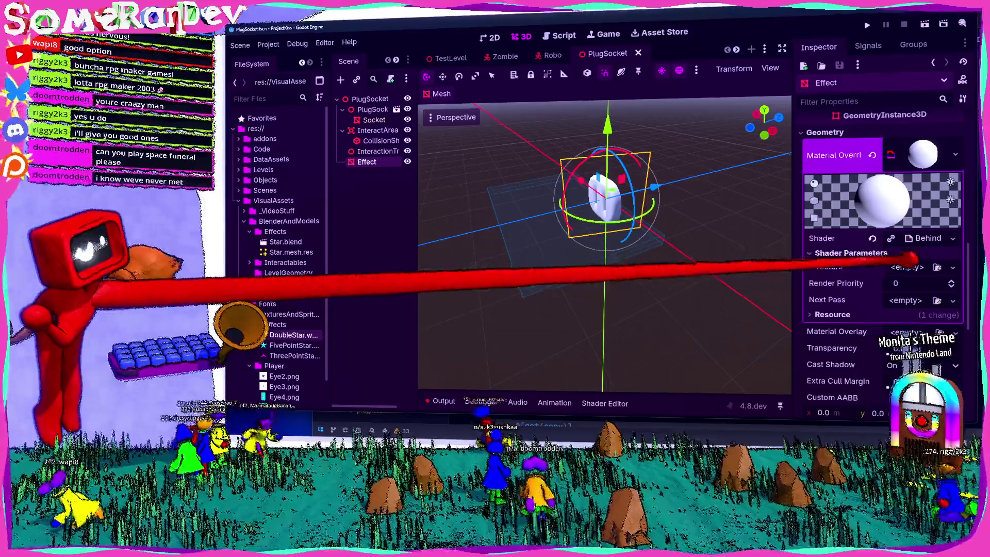
left_click_drag(288, 335, 923, 267)
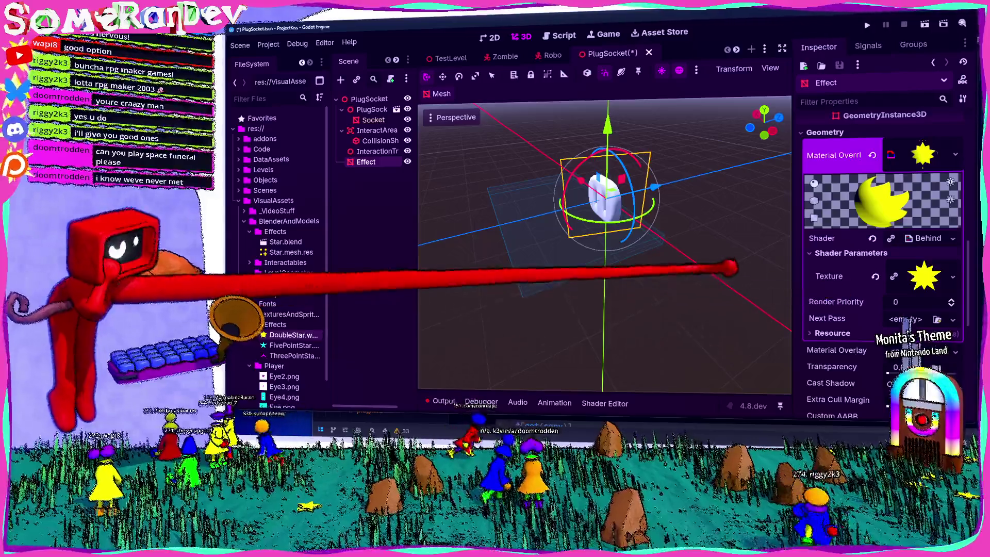
key("ctrl+s")
left_click_drag(658, 217, 571, 159)
key("ctrl+s")
left_click(605, 404)
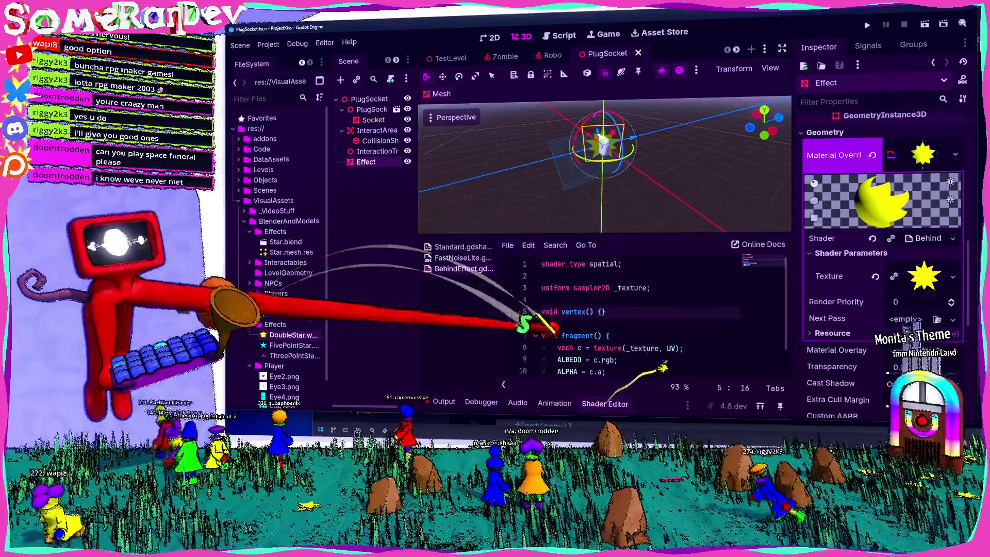
Step: Type 'render_mode' on a new line below shader_type, then switch to the browser
left_click(634, 264)
key("Return")
type("render_mode")
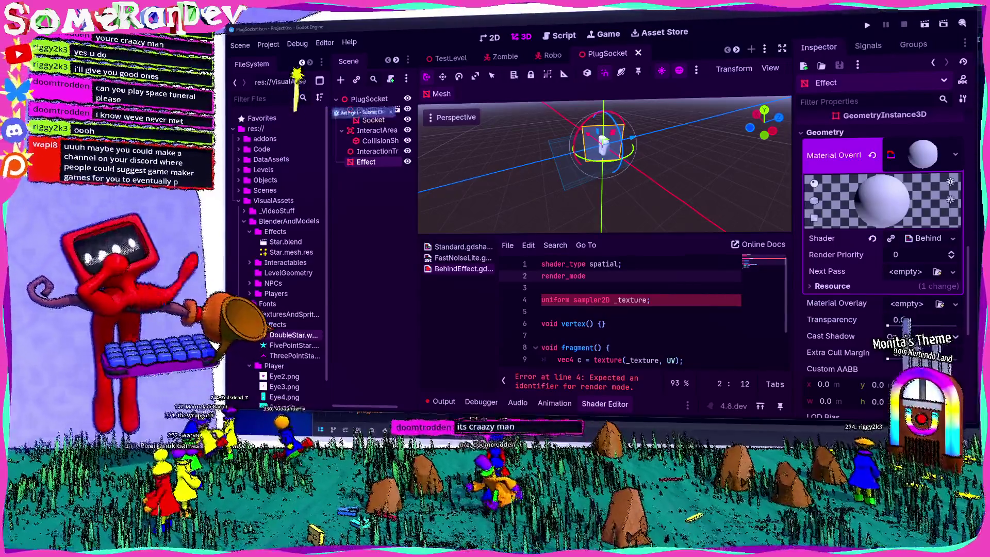
key("alt+Tab")
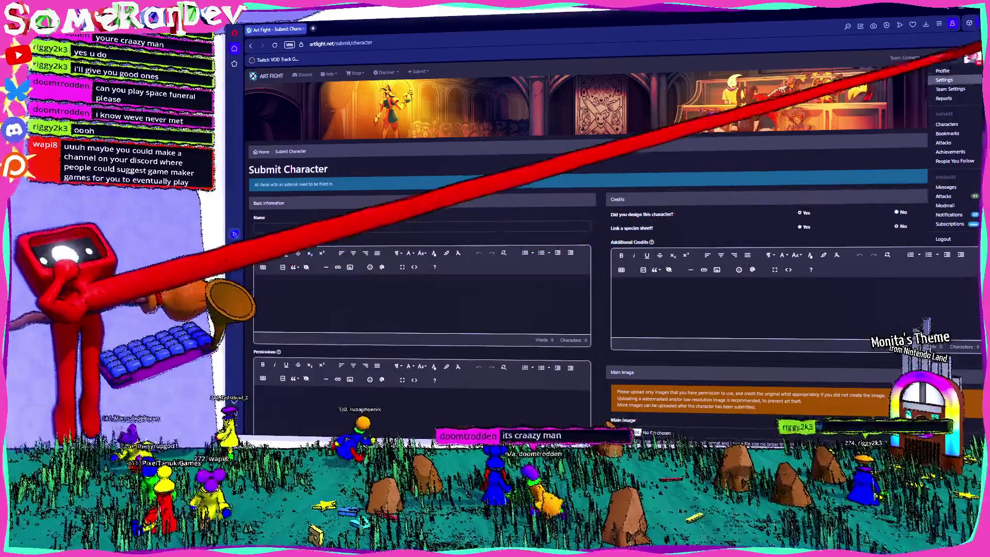
Step: From your own profile's Defenses, open the Chester LOCKS IN attack in a new tab
left_click(943, 71)
scroll("down", 3)
scroll("down", 3)
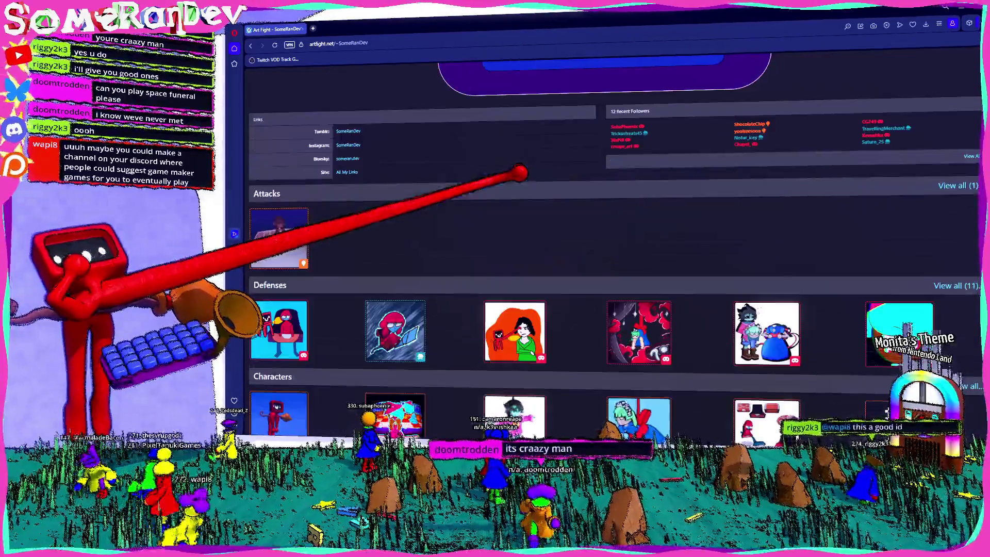
scroll("down", 3)
scroll("down", 3)
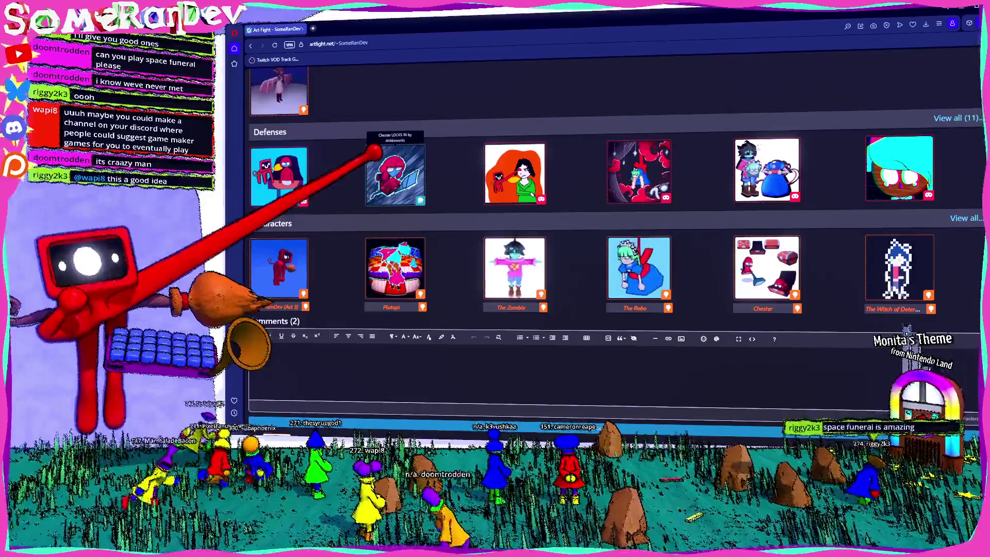
middle_click(366, 144)
key("ctrl+Tab")
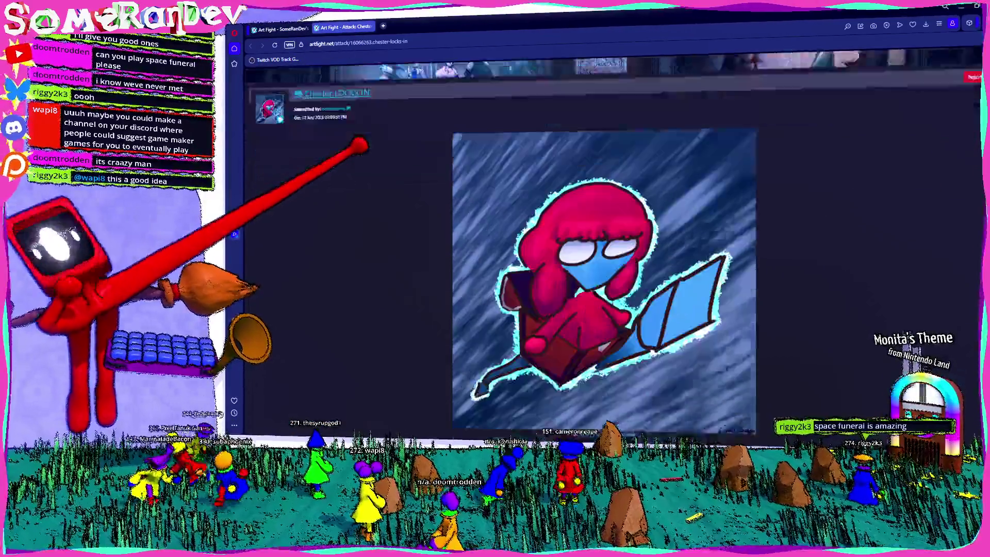
Step: Scroll through the Chester LOCKS IN attack, then return to your profile page
scroll("up", 3)
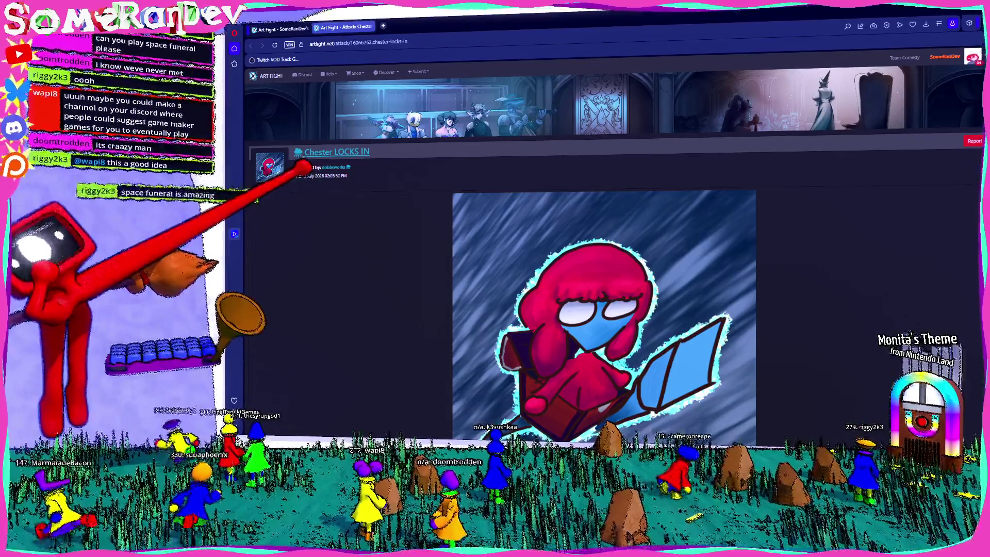
scroll("down", 3)
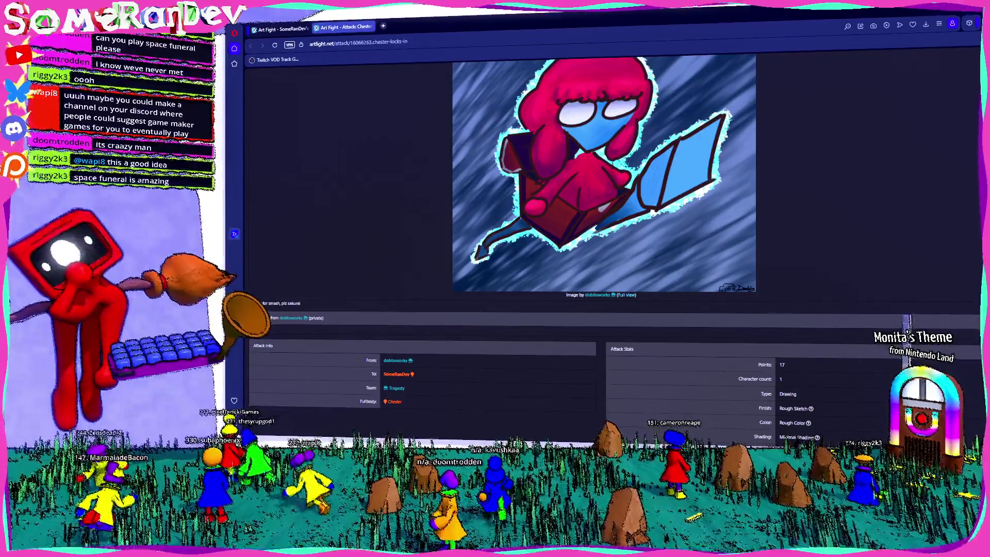
scroll("down", 3)
scroll("up", 3)
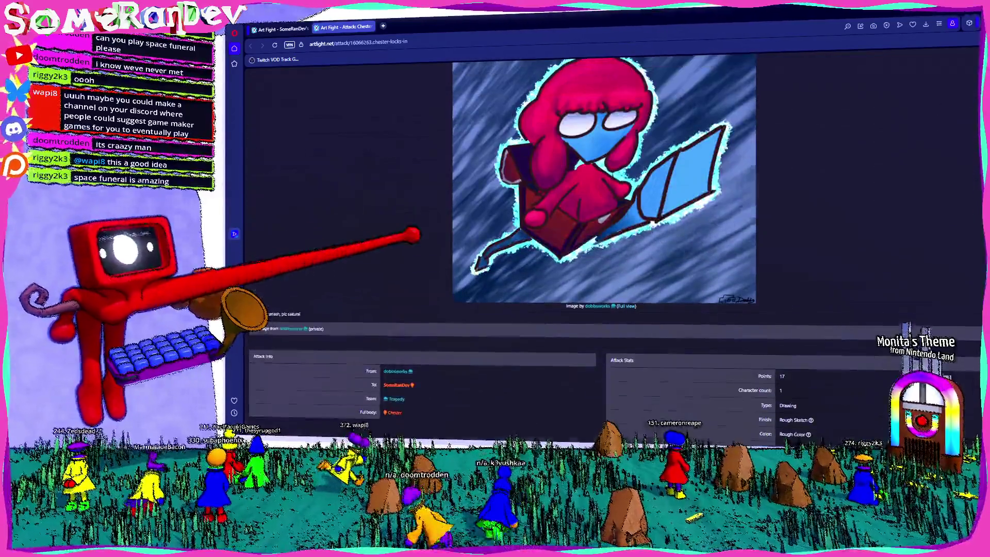
scroll("up", 3)
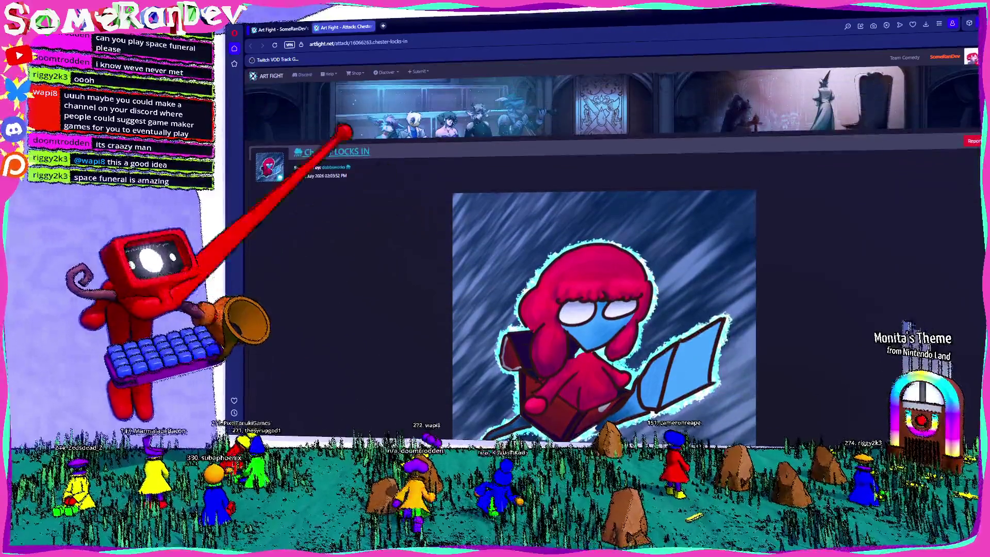
scroll("down", 3)
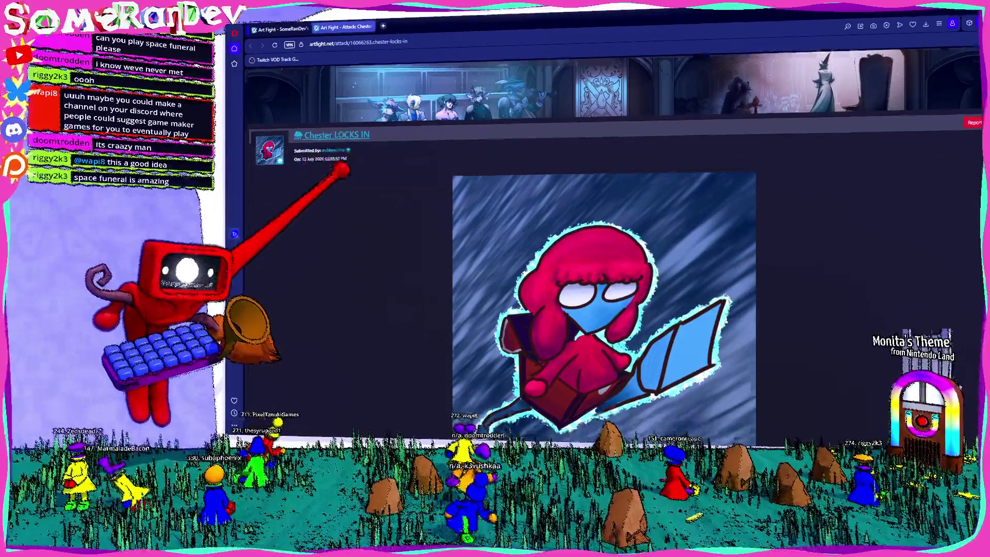
scroll("down", 3)
scroll("up", 3)
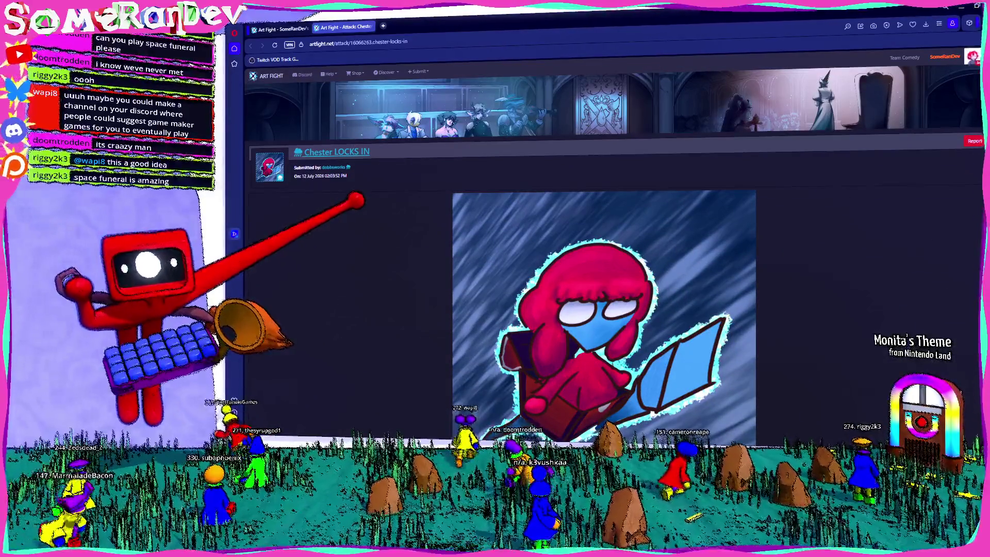
scroll("down", 3)
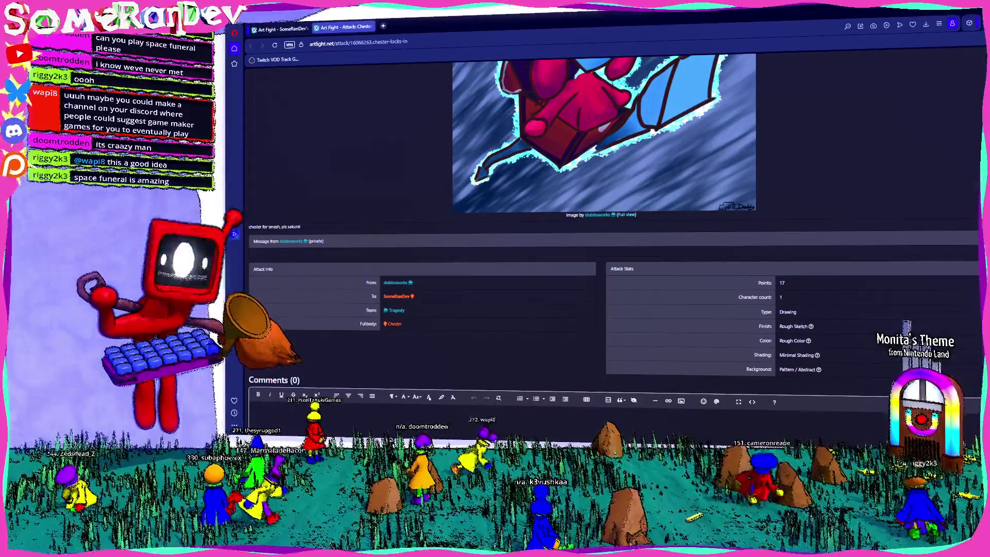
scroll("up", 3)
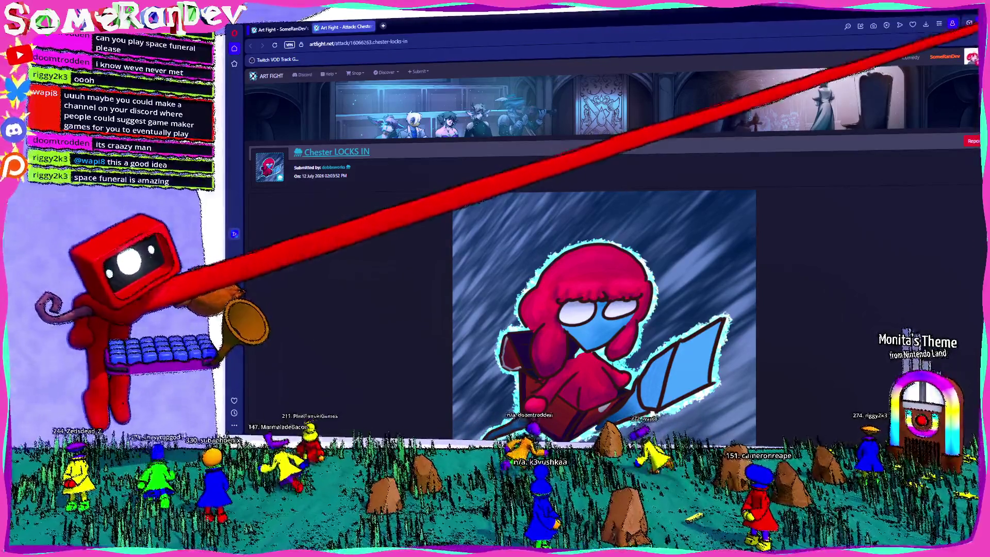
left_click(972, 54)
scroll("down", 3)
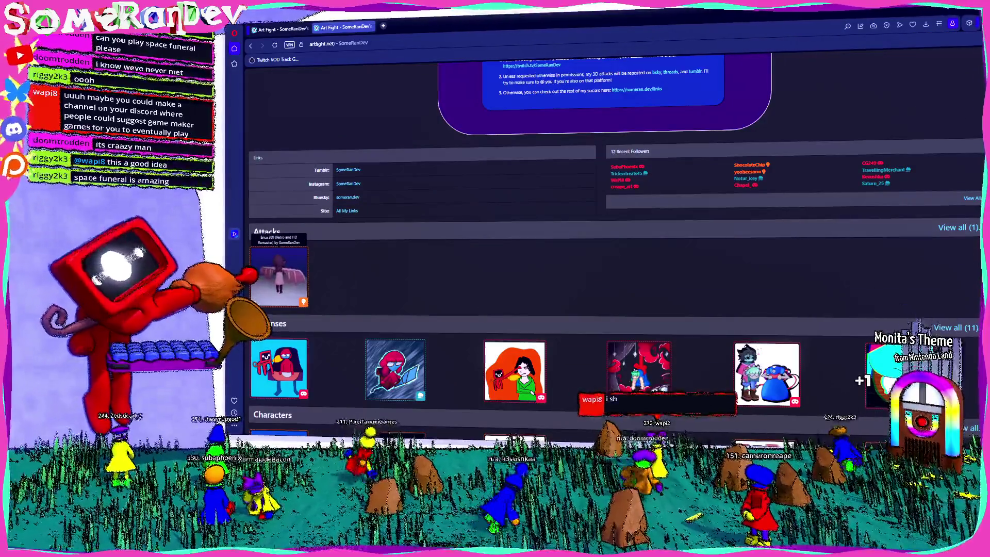
Step: View the Erica 3D attack, then reopen Chester LOCKS IN in a new tab down to Comments
left_click(279, 276)
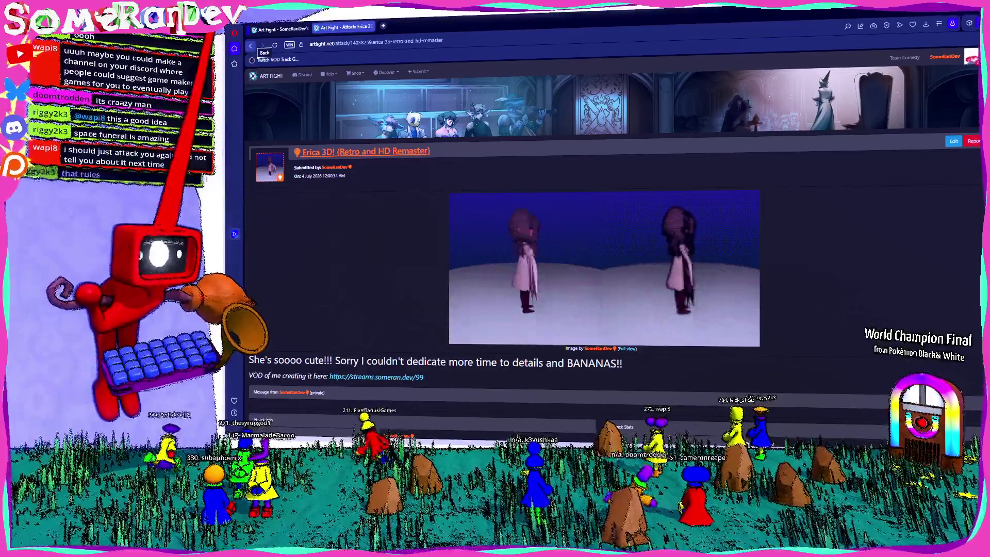
left_click(252, 46)
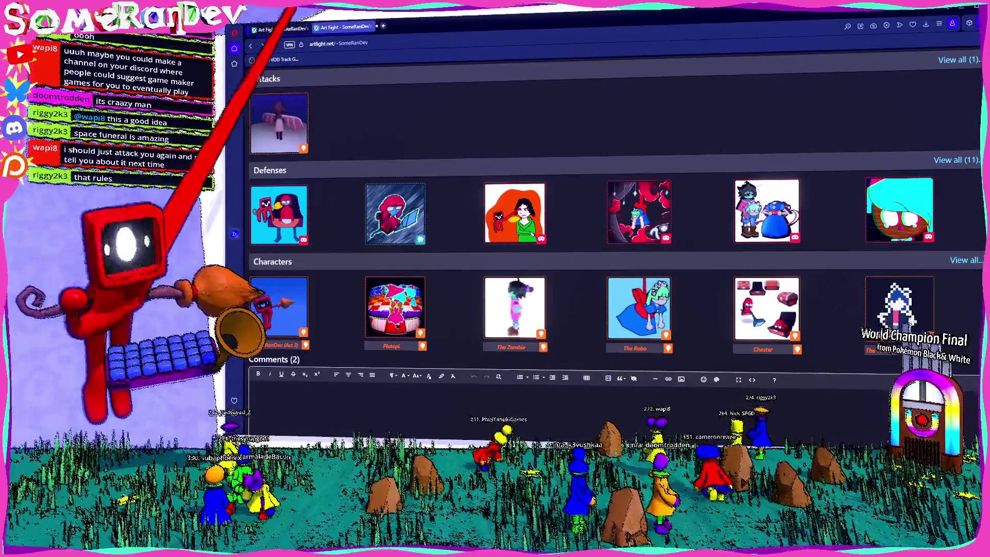
middle_click(394, 212)
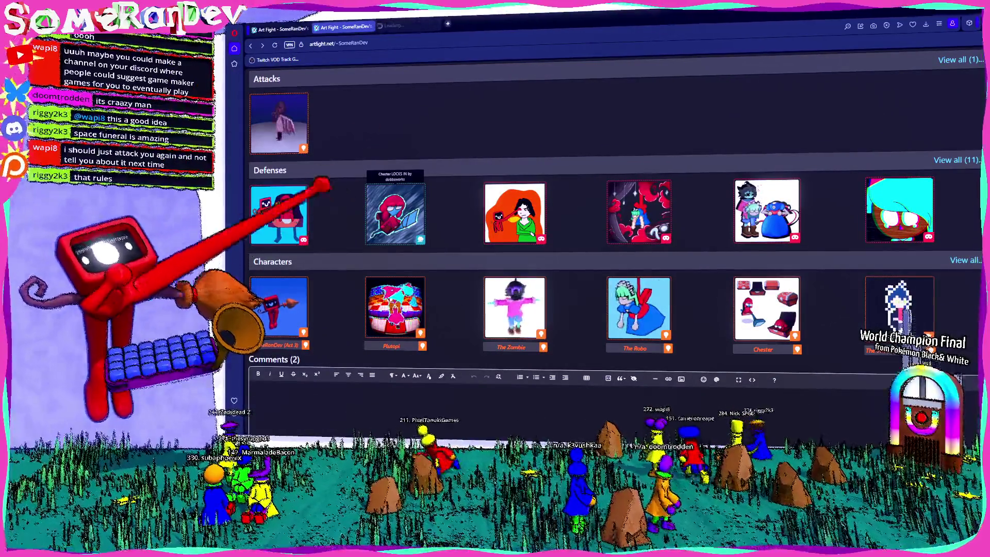
left_click(407, 25)
scroll("down", 3)
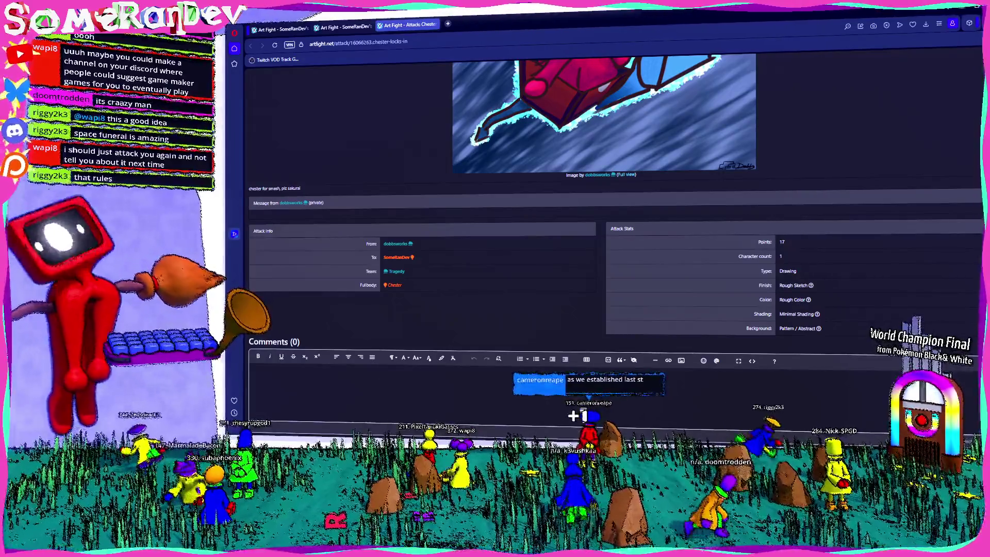
Step: Post the comment 'FDJKLFJSD THANMK YOU FOR THE SURPRISE!! I LOVE TO SEE WE GOT SOME CHESTER LOVE!' on the Chester attack
scroll("down", 3)
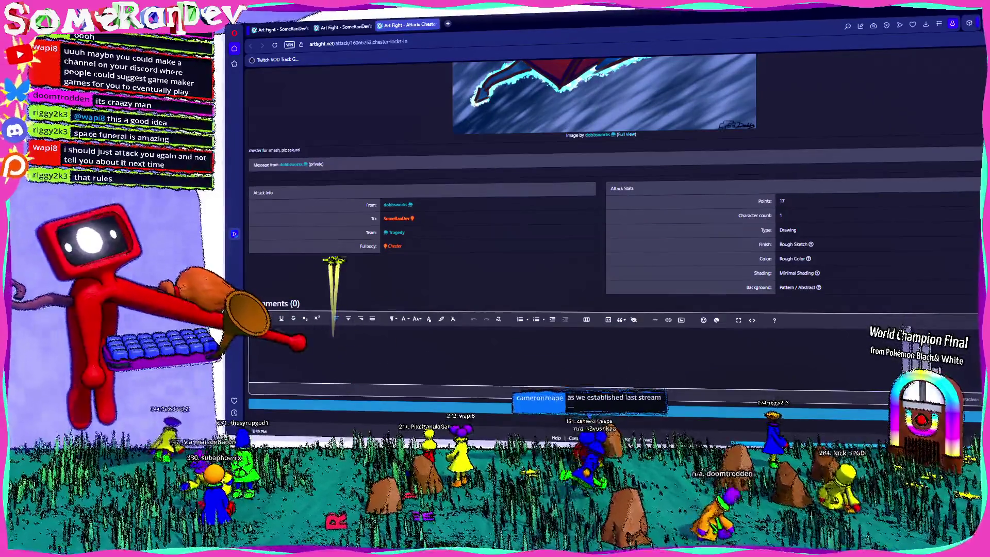
type("FDJKLFJSD THANMK YOU FOR THE")
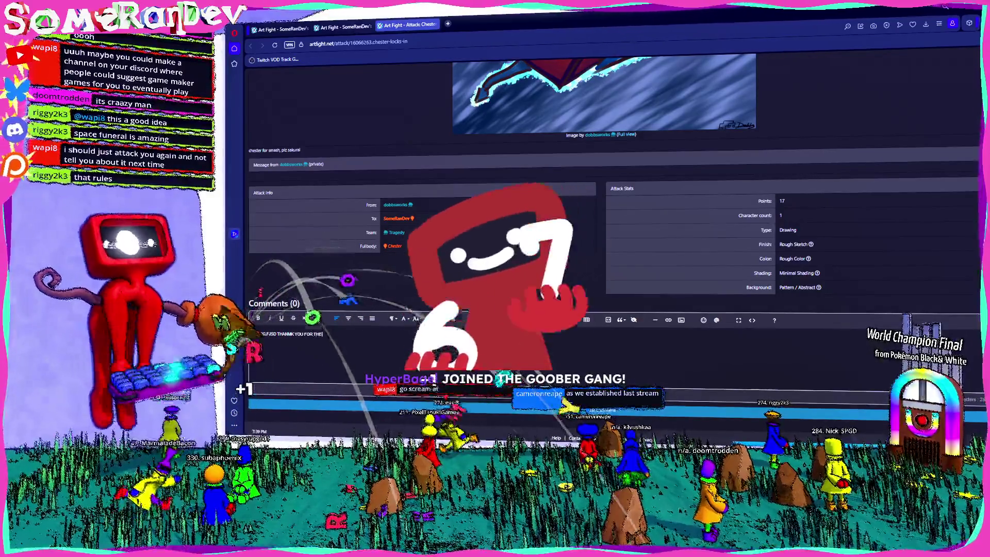
type(" SURPRISE!!")
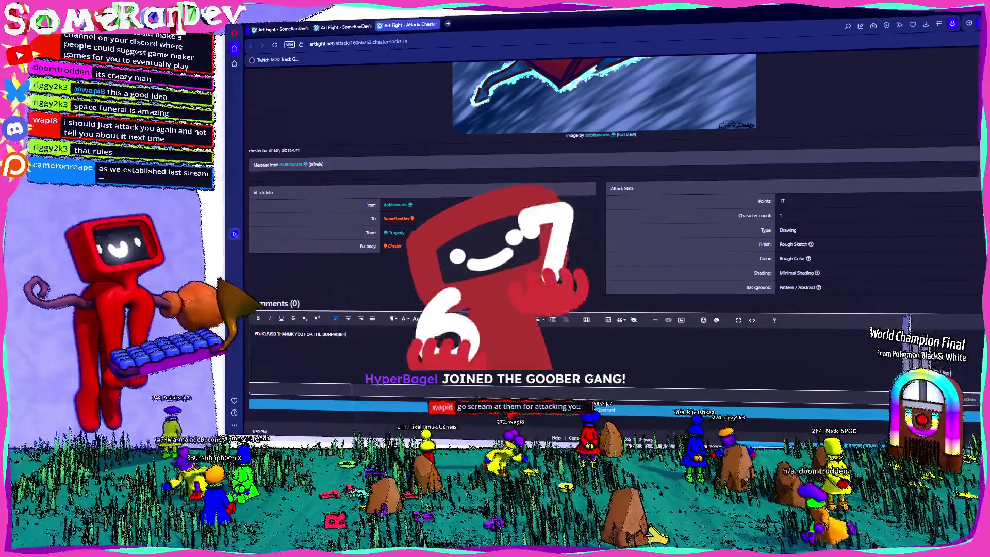
type(" I LOVE TO SEE WE GOT SOME CHESTER LOVE!")
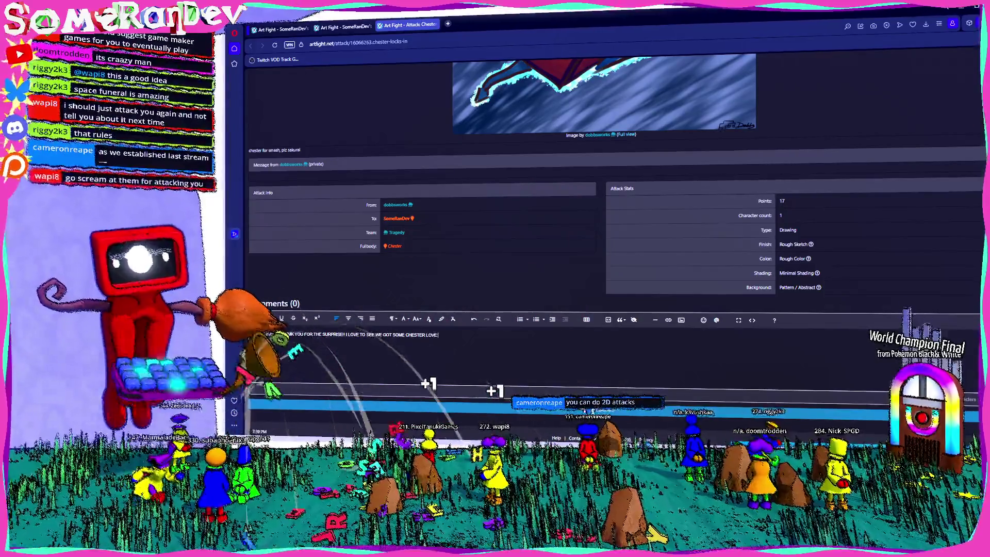
scroll("down", 3)
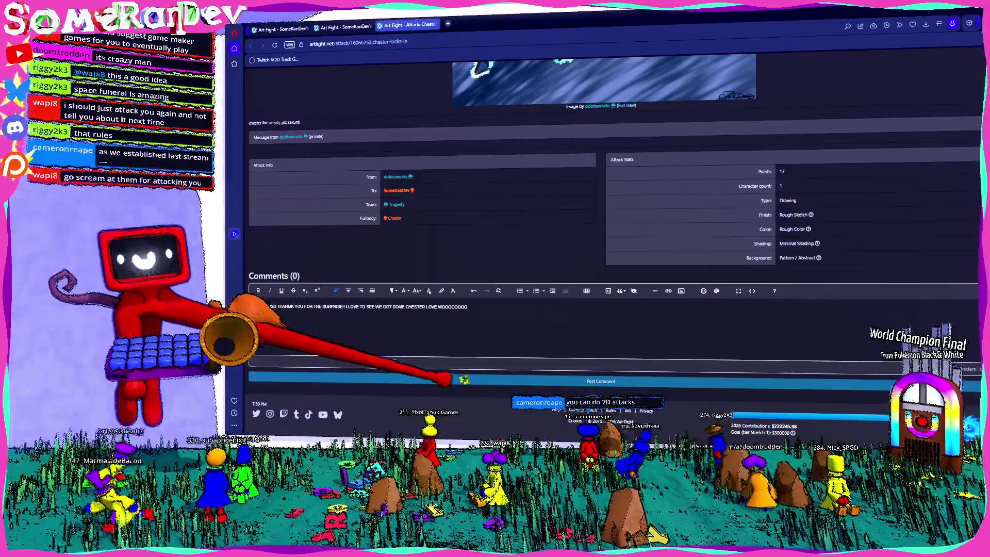
left_click(445, 381)
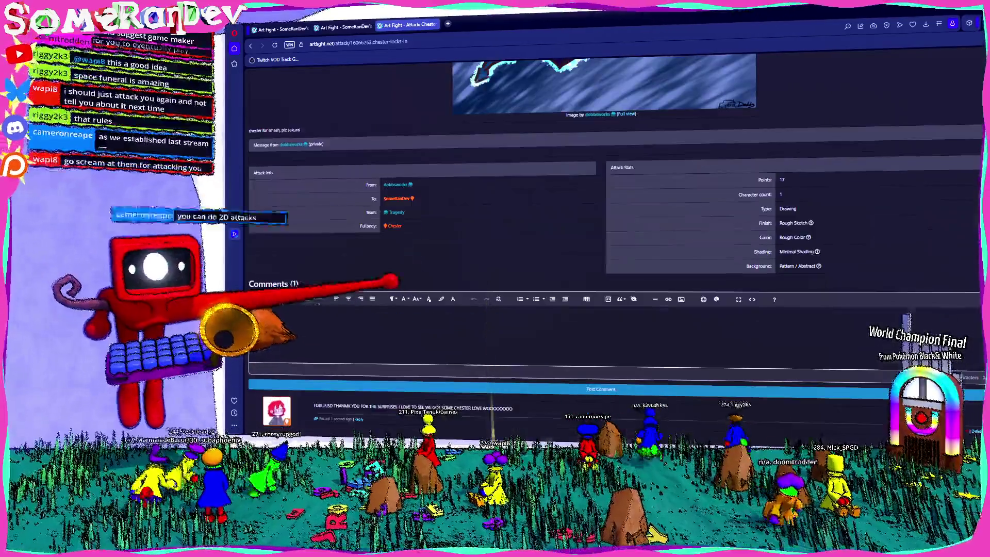
Step: Go to the attacker's profile from the Attack Info panel and browse their characters
left_click(396, 212)
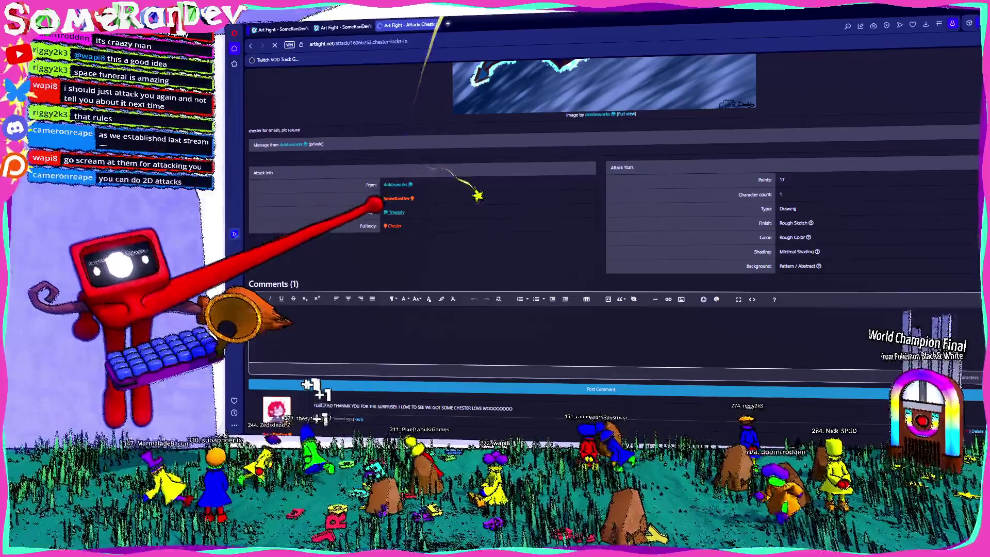
scroll("down", 3)
scroll("down", 3)
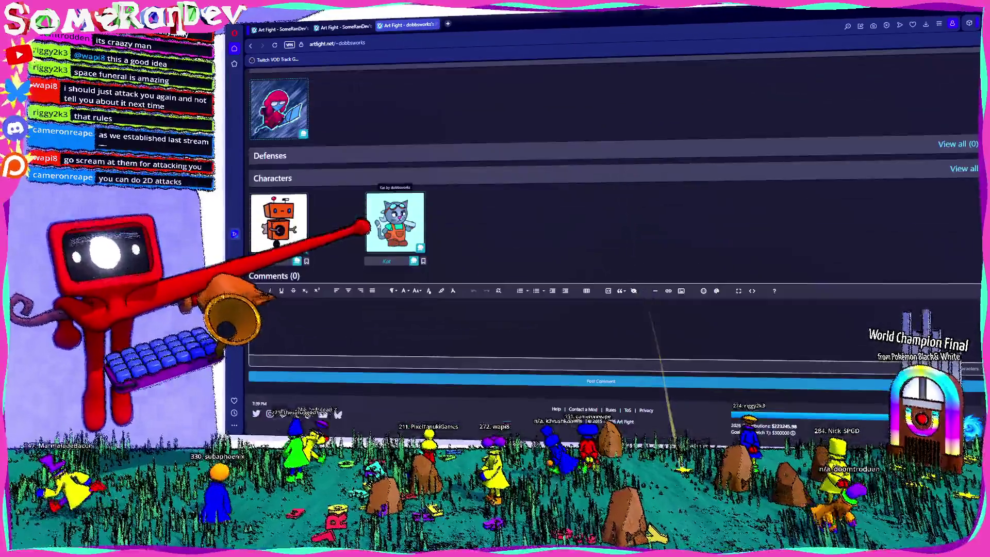
Step: Reopen the Chester attack from the attacker's Attacks section, then restore the attacker's Twitch channel tab
scroll("up", 3)
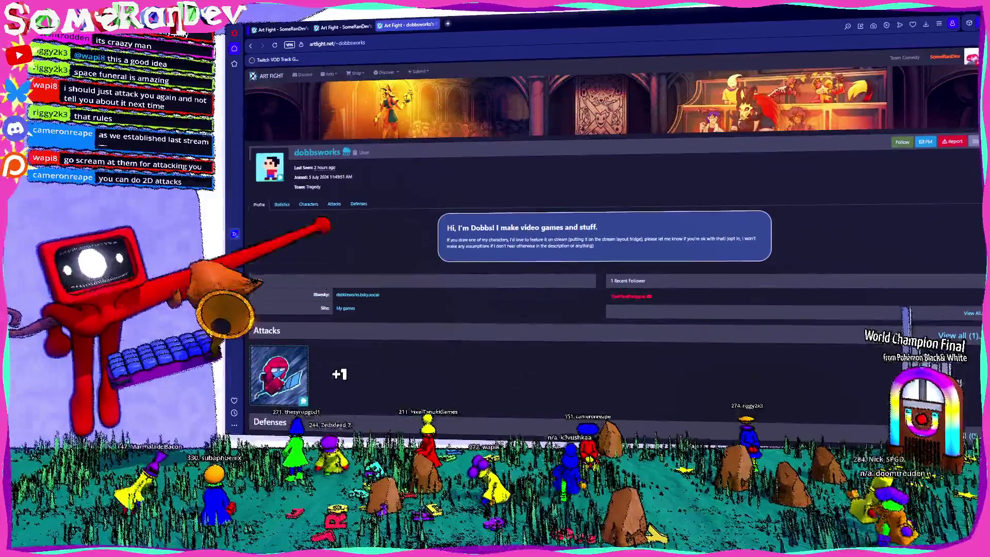
left_click(345, 383)
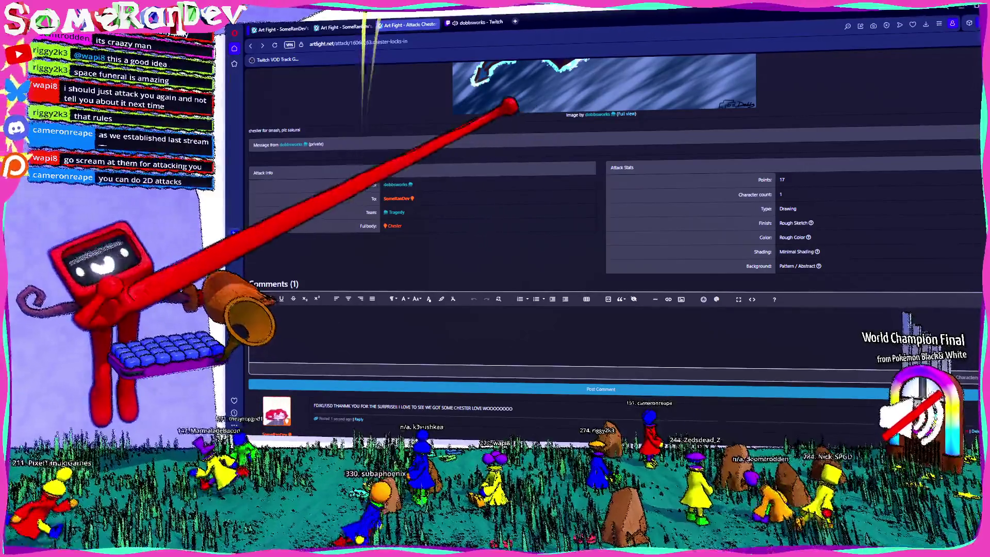
key("ctrl+shift+t")
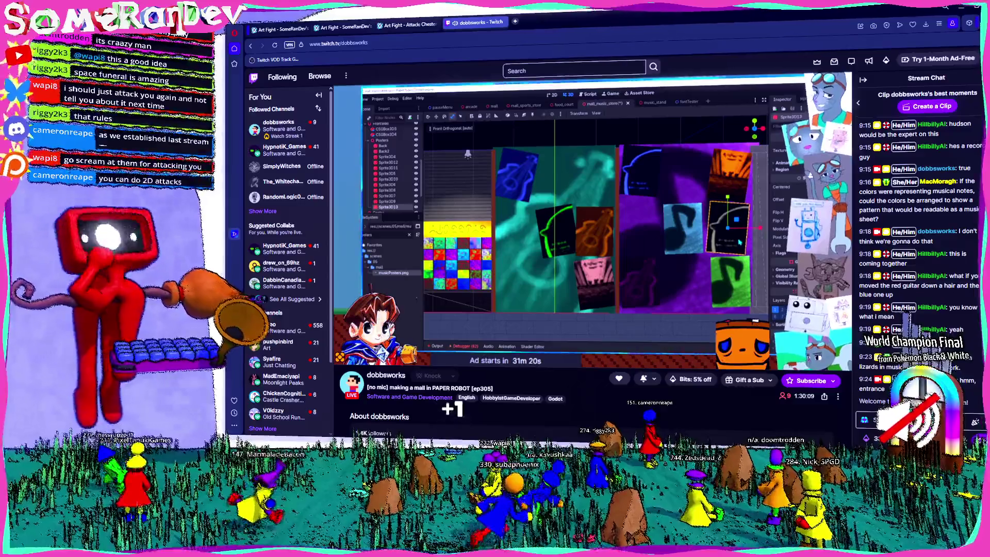
Step: Search 'Deluge steam' in a new tab and open the Deluge store result
key("ctrl+t")
type("Deluge s")
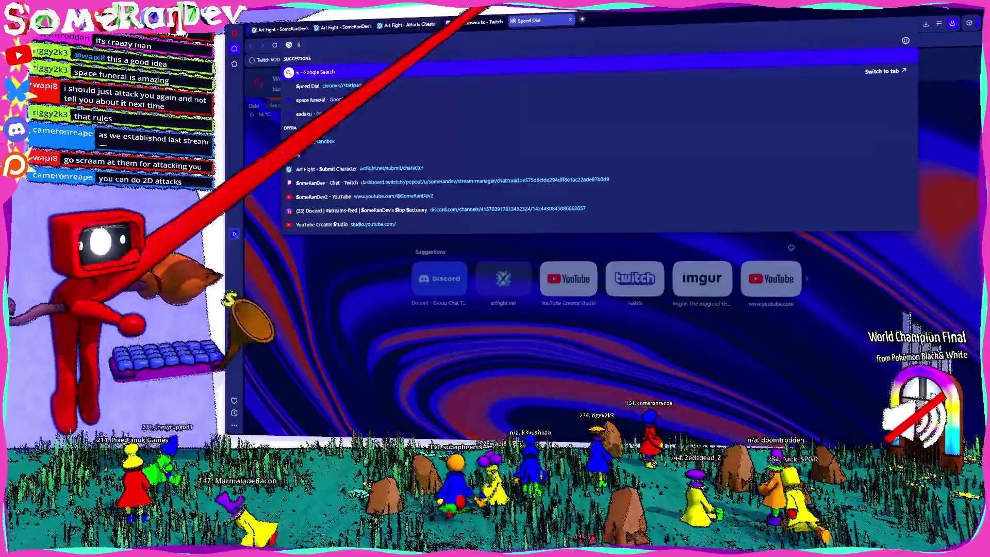
type("team")
key("Return")
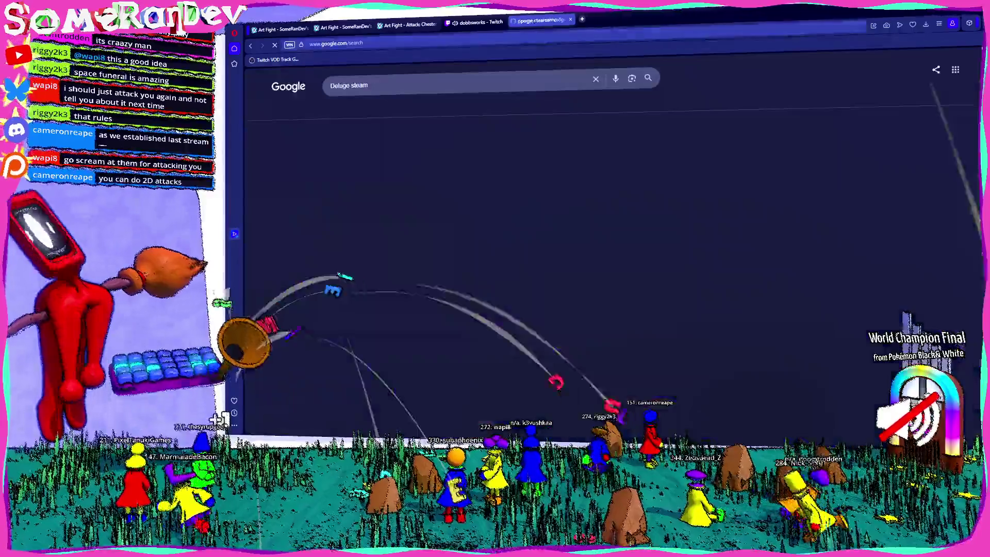
left_click(336, 151)
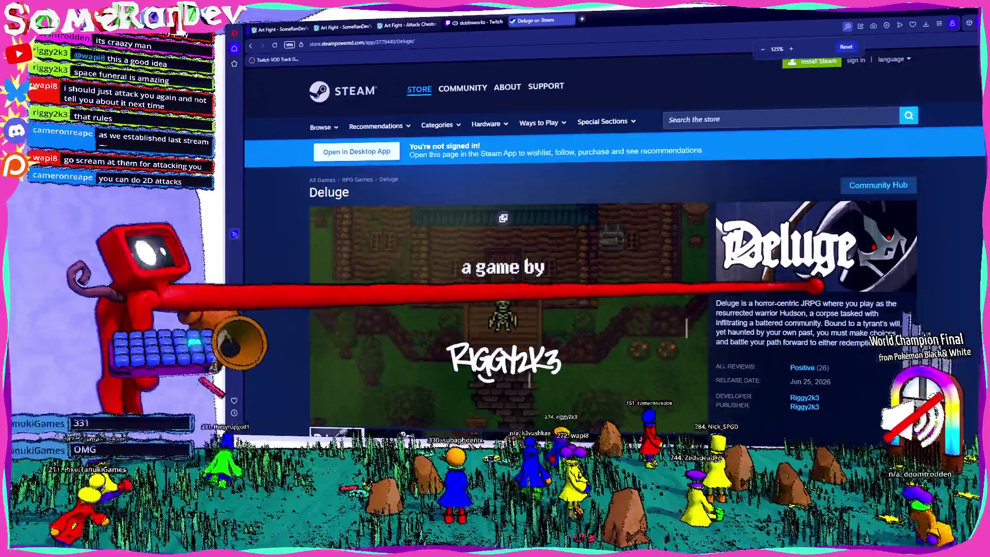
Step: Browse the Deluge Steam store page zoomed to 125%, then close its tab
scroll("down", 3)
key("ctrl+plus")
key("ctrl+plus")
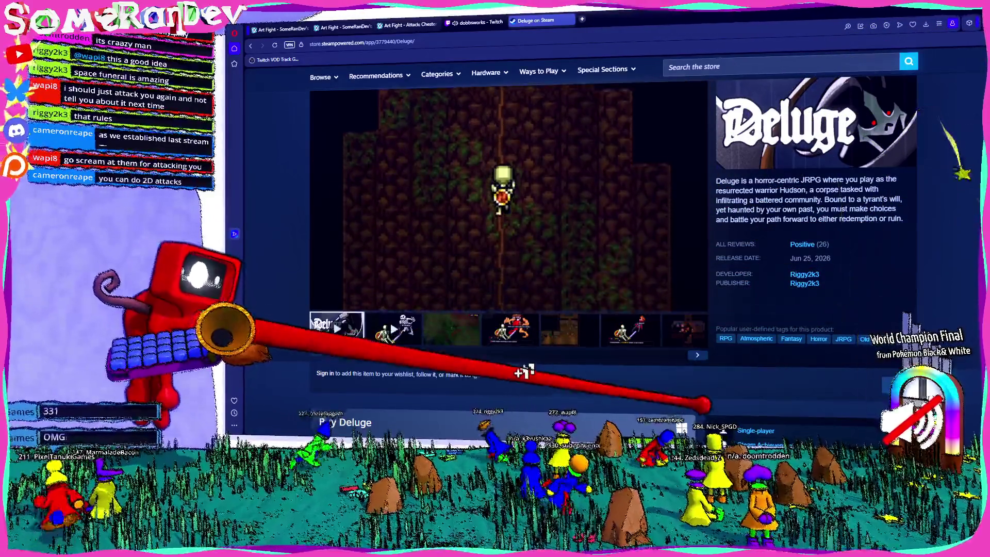
scroll("down", 3)
scroll("up", 3)
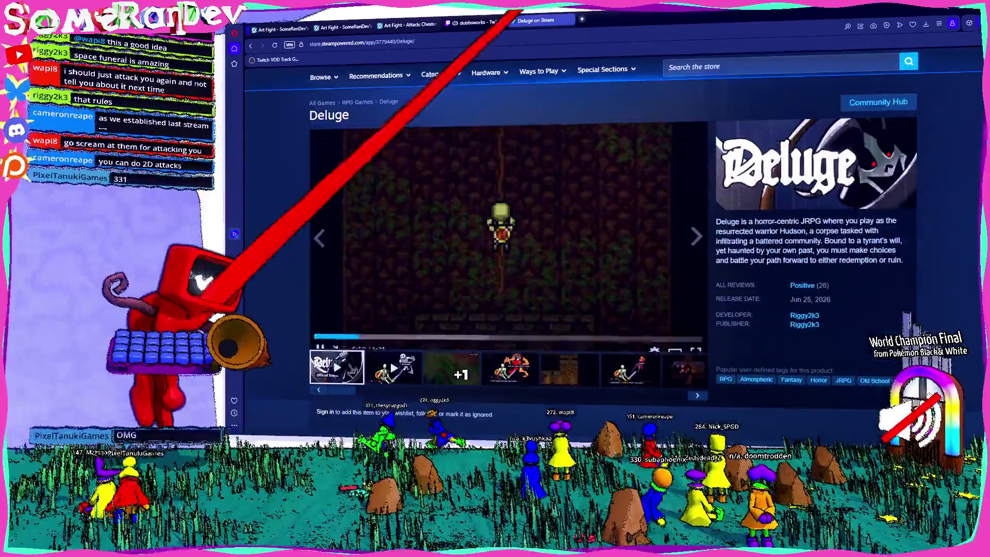
middle_click(518, 21)
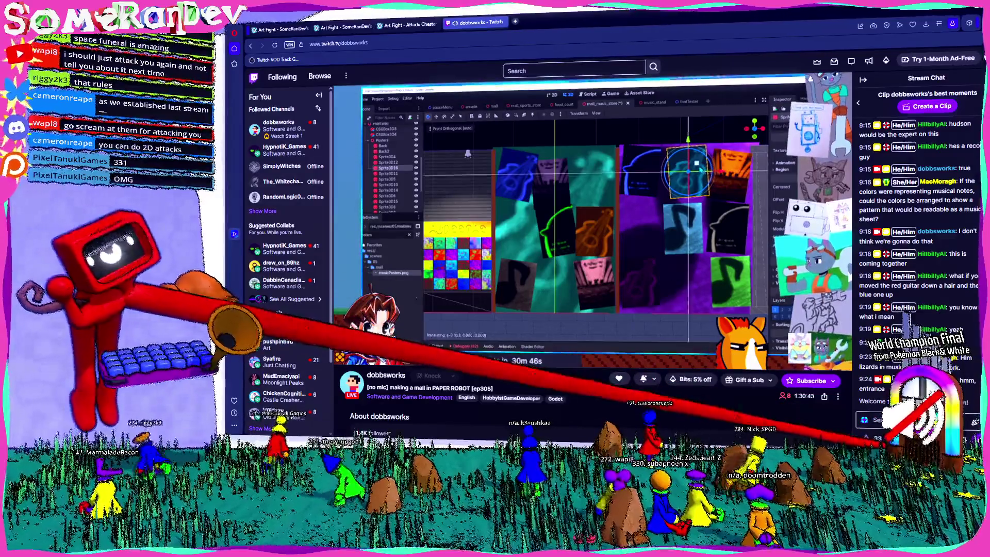
scroll("down", 3)
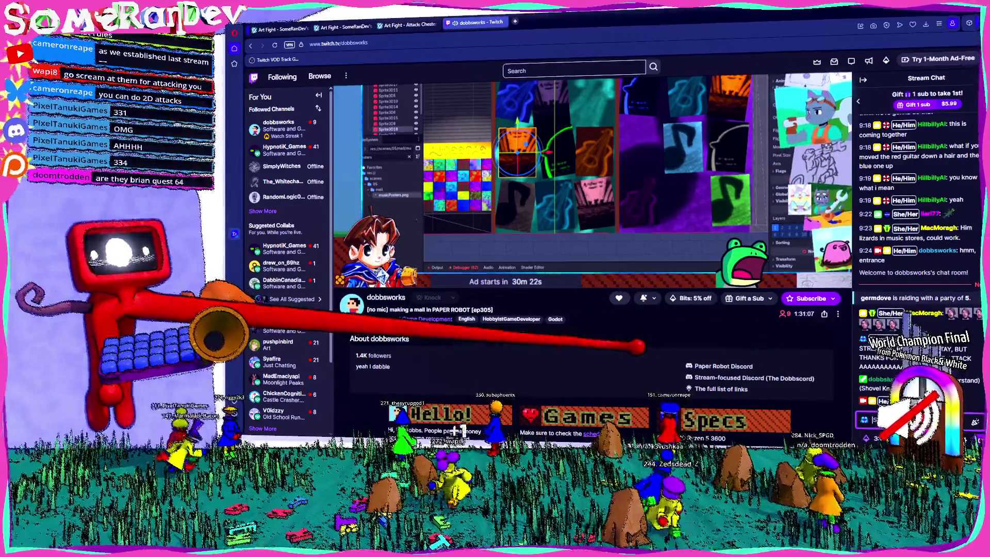
scroll("up", 3)
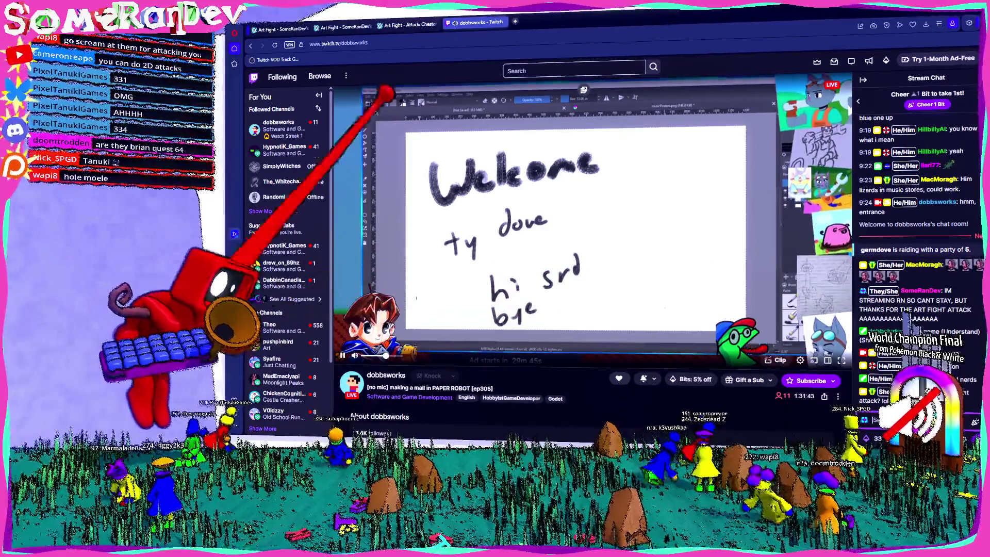
middle_click(449, 22)
Step: Reload your profile and open the Sweeping Chester attack, scrolling through its 65-point details
scroll("up", 3)
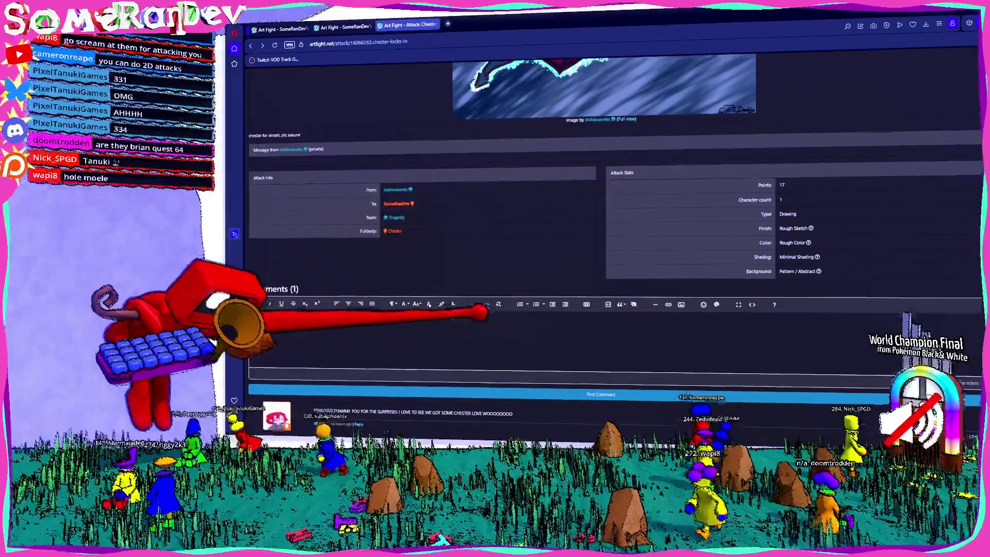
scroll("up", 3)
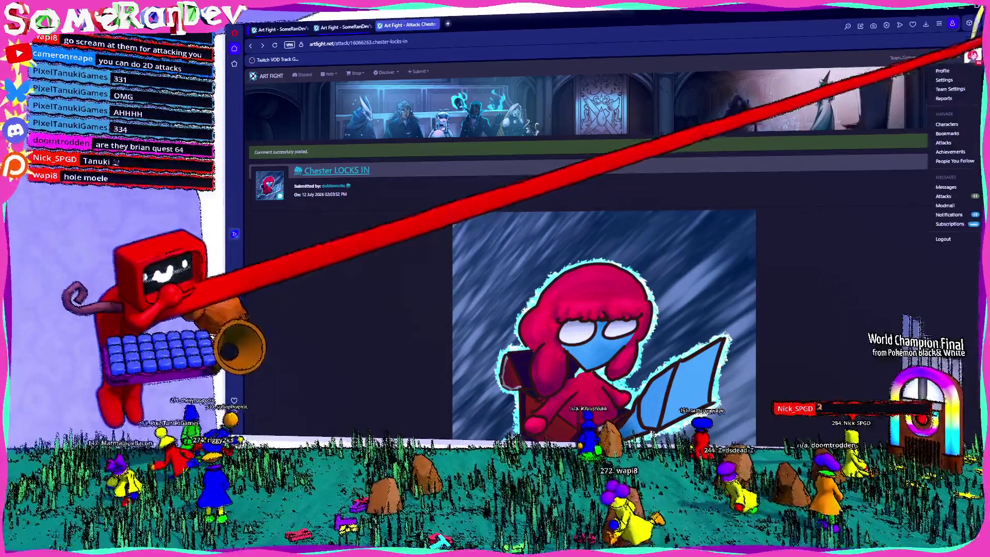
key("F5")
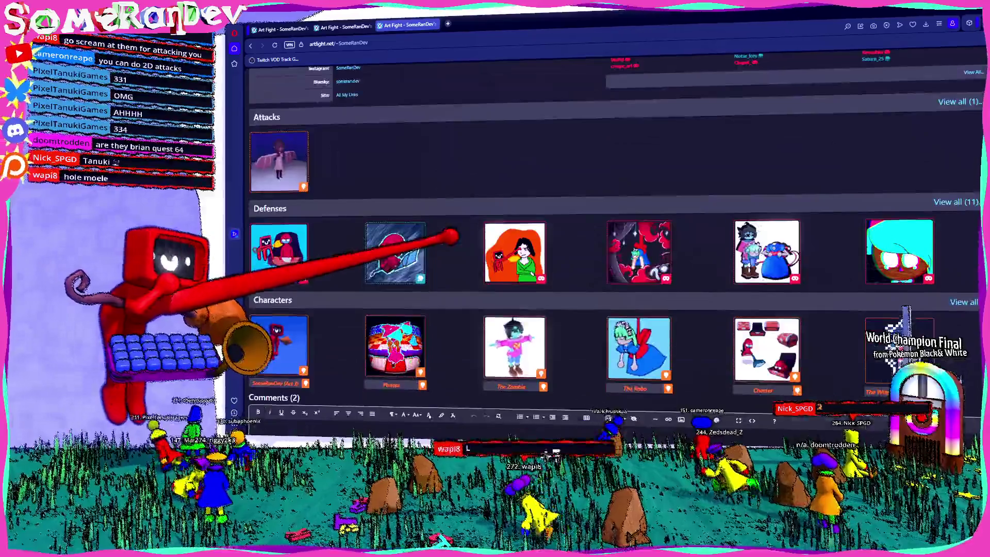
scroll("down", 3)
scroll("up", 3)
left_click(284, 101)
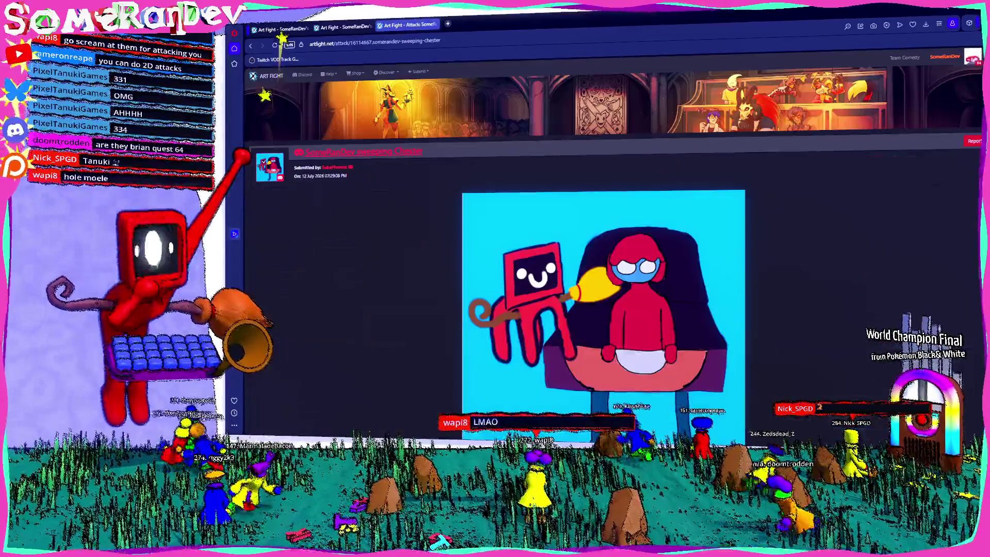
scroll("down", 3)
scroll("up", 3)
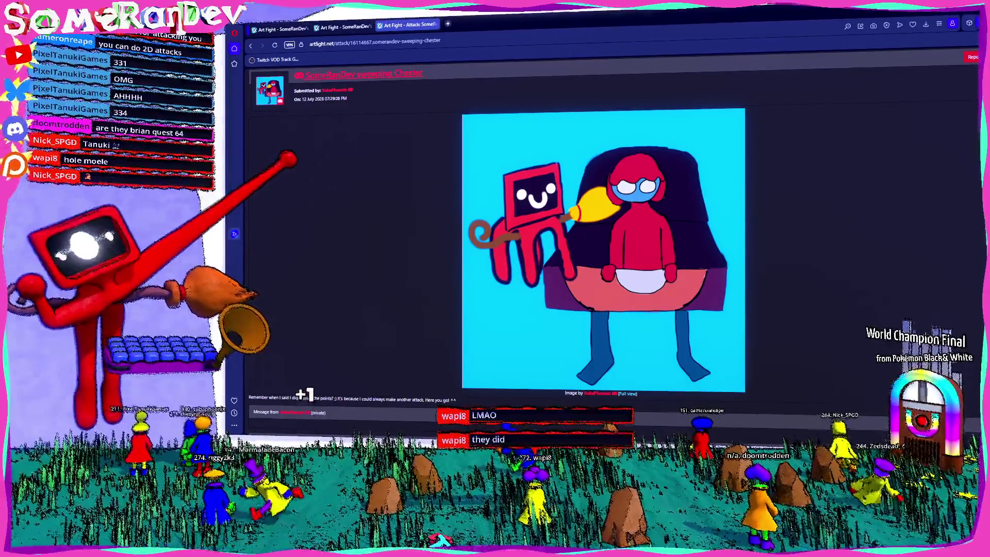
scroll("down", 3)
scroll("up", 3)
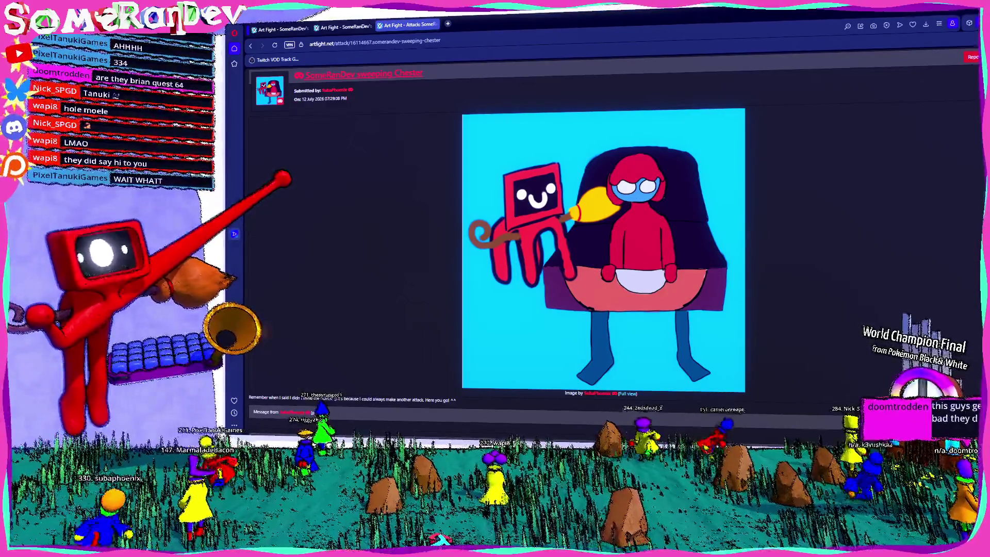
scroll("down", 3)
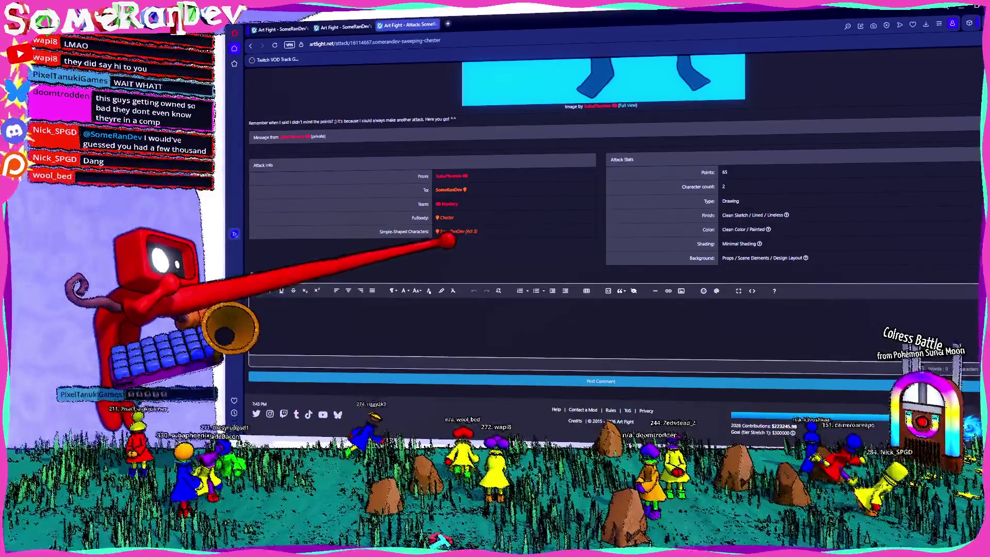
scroll("up", 3)
Step: Post the comment ending 'you!!! ANOTHER CHESTER ATTACK WE KEEP WINNING' on the Sweeping Chester attack
scroll("down", 3)
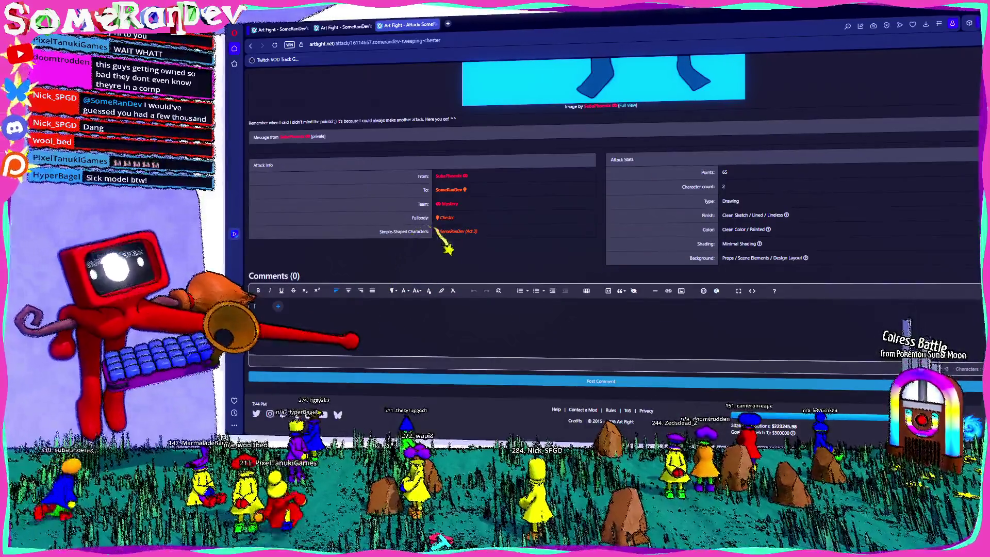
type("Thank you!!! A")
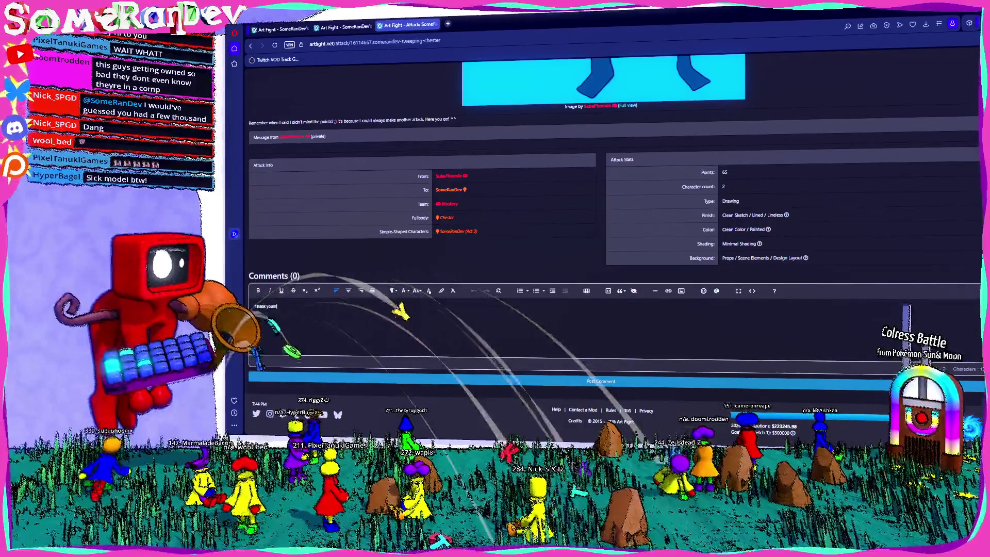
type("NOTHER CHESTER ATTACK W")
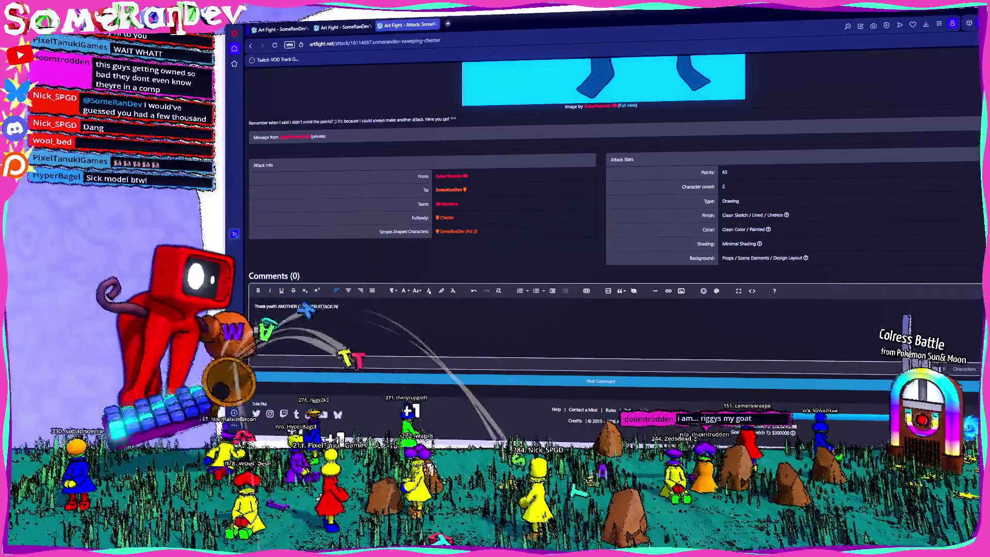
type("E KEEP WINNING")
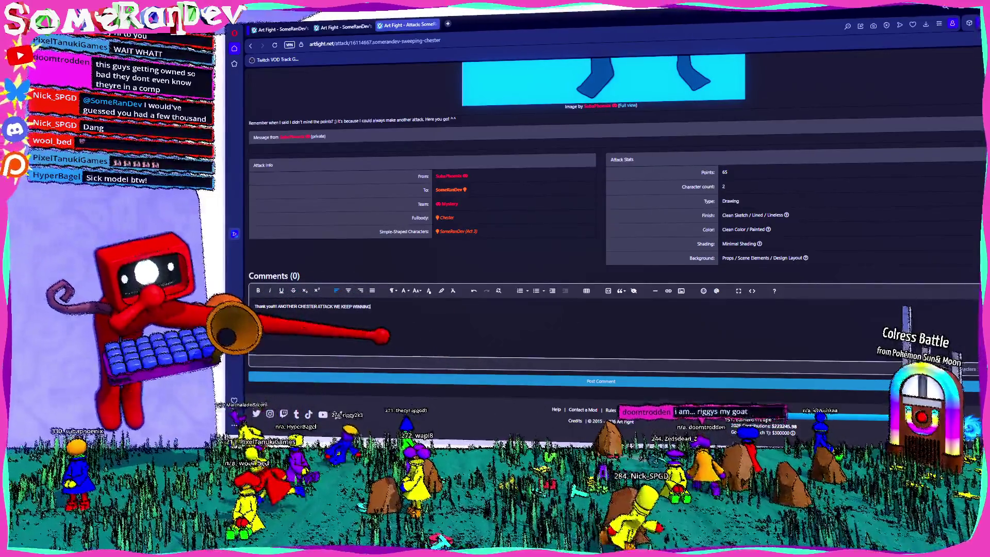
left_click(376, 380)
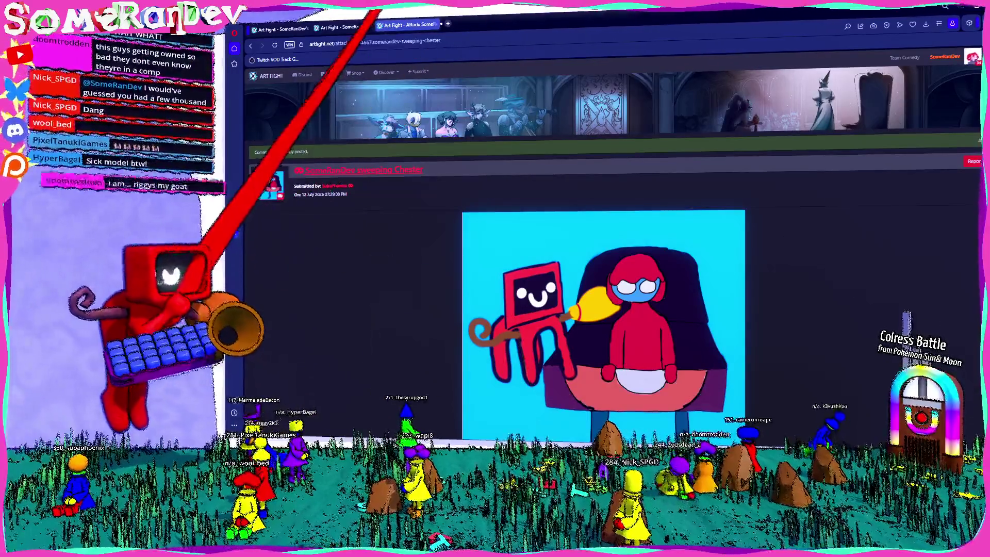
Step: Close the browser window and confirm, revealing the Godot editor
left_click(343, 26)
left_click_drag(597, 8, 838, 111)
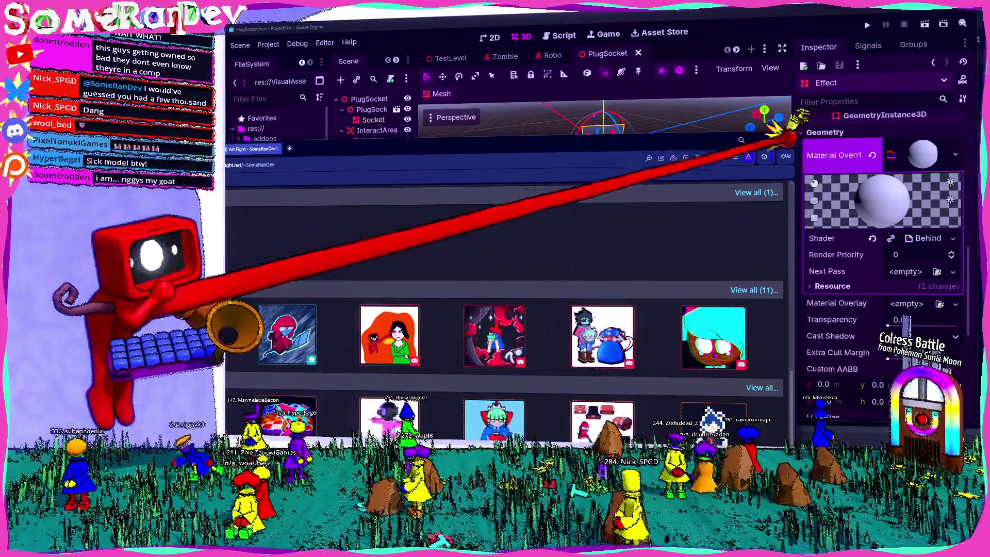
left_click(786, 139)
left_click(474, 361)
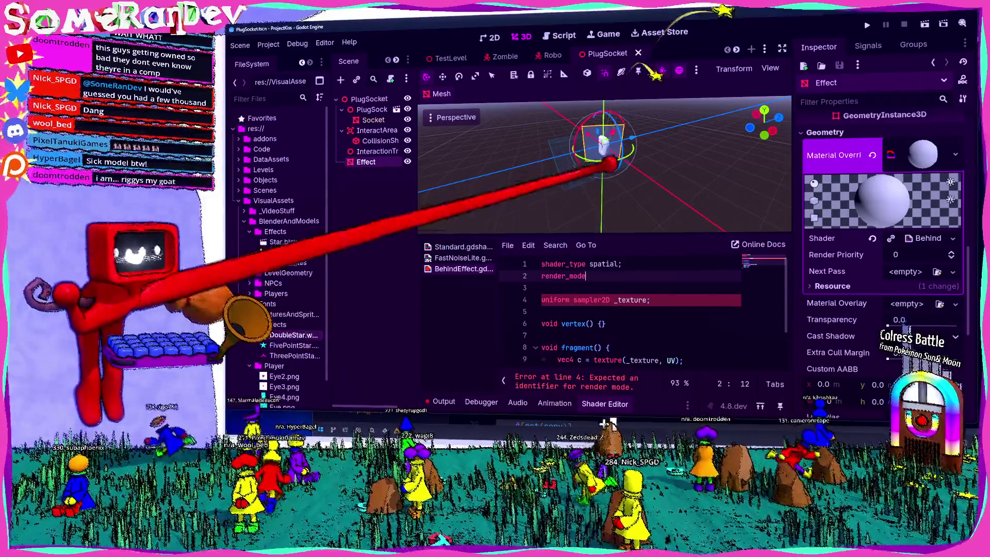
Step: Delete the incomplete render_mode line in BehindEffect.gdshader so the shader recompiles
key("BackSpace")
key("BackSpace")
key("BackSpace")
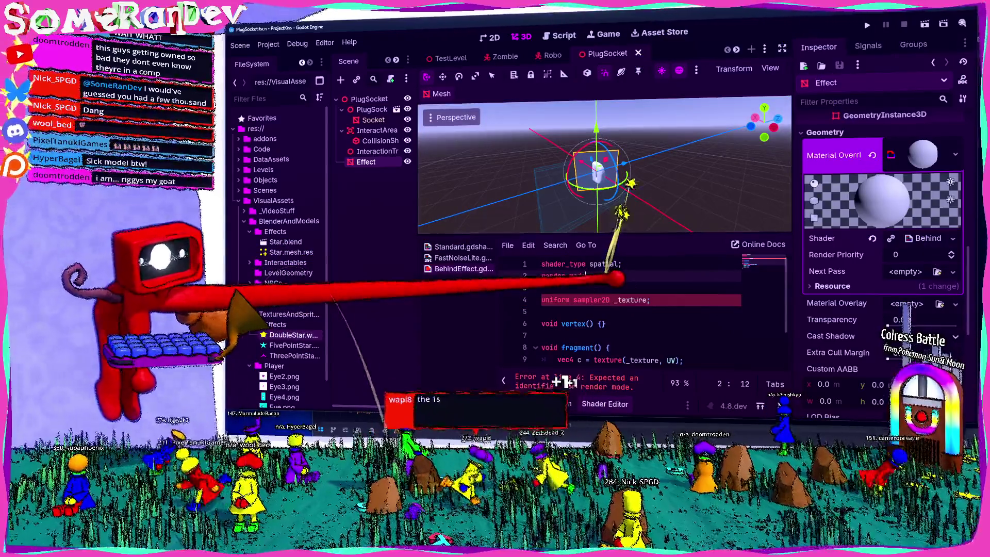
left_click(542, 300)
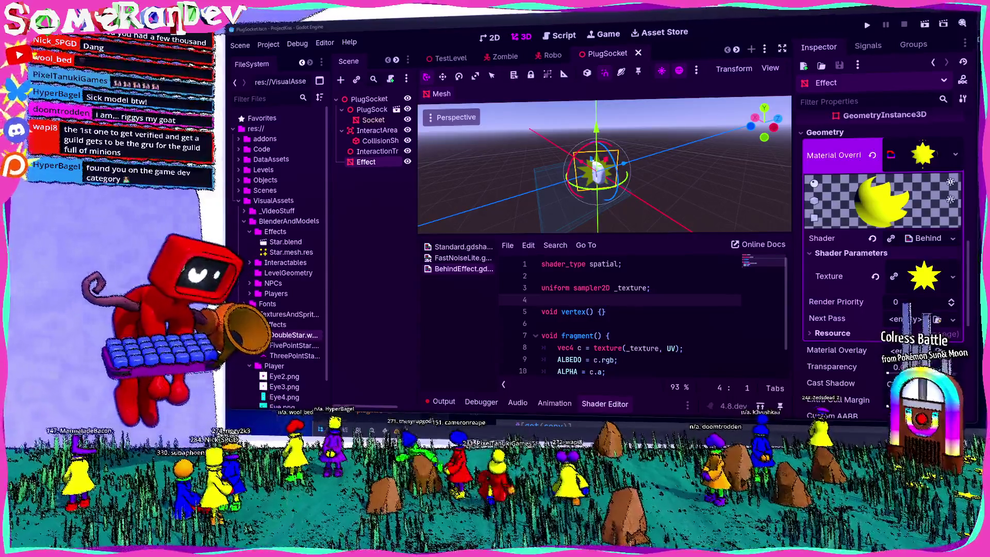
key("alt+Tab")
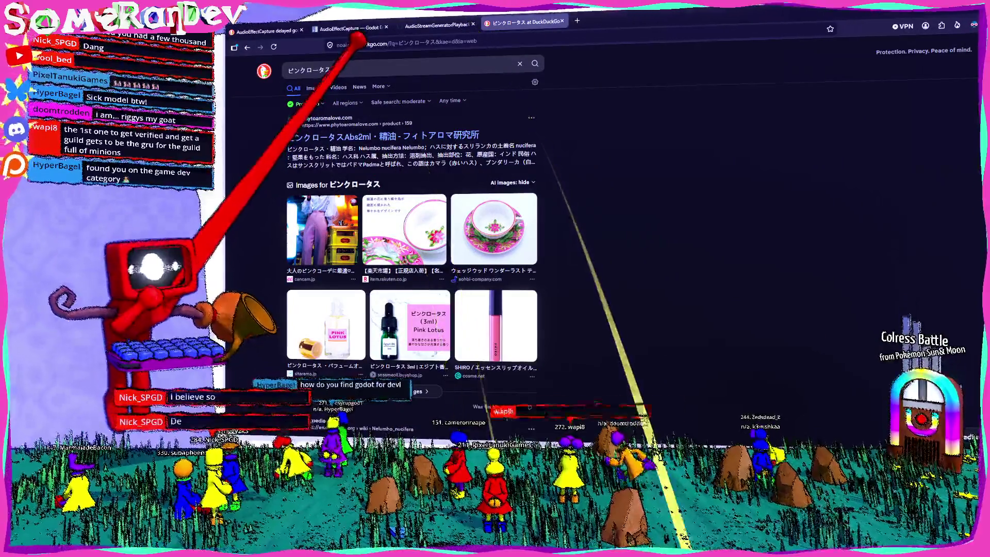
Step: Search 'google translate' and enter the viewer's Japanese username into the translator
left_click(309, 70)
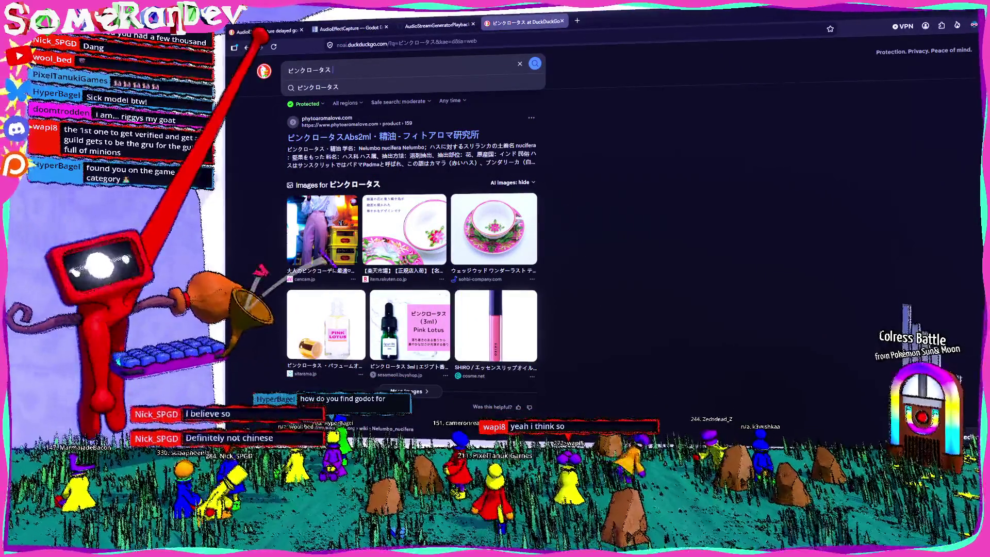
type("goo")
type("gle translate")
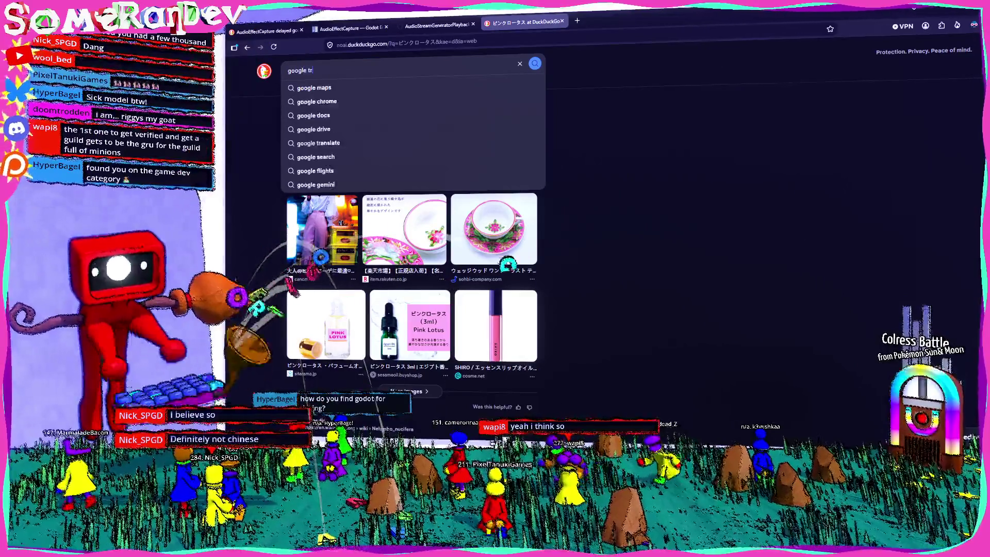
key("Return")
left_click(335, 149)
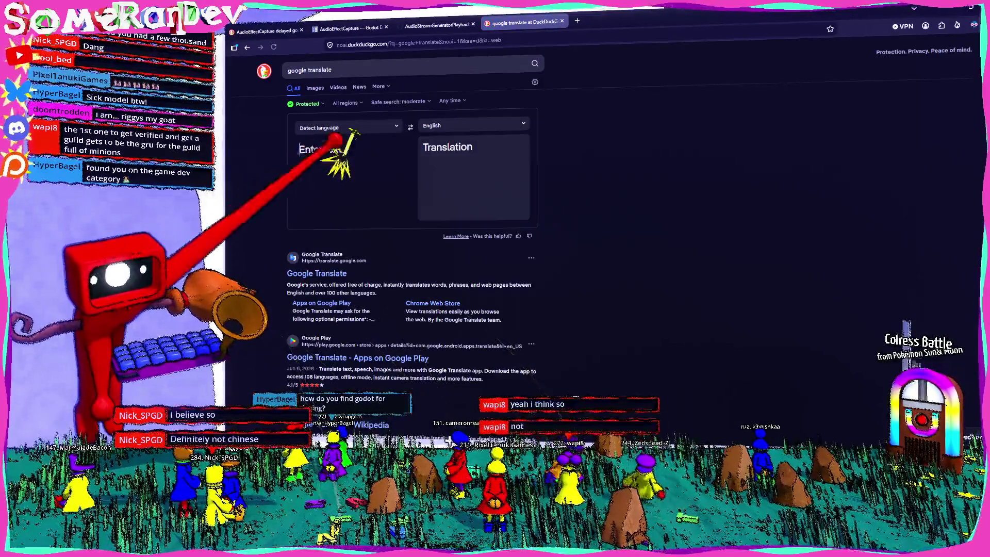
type("ピンクロータス")
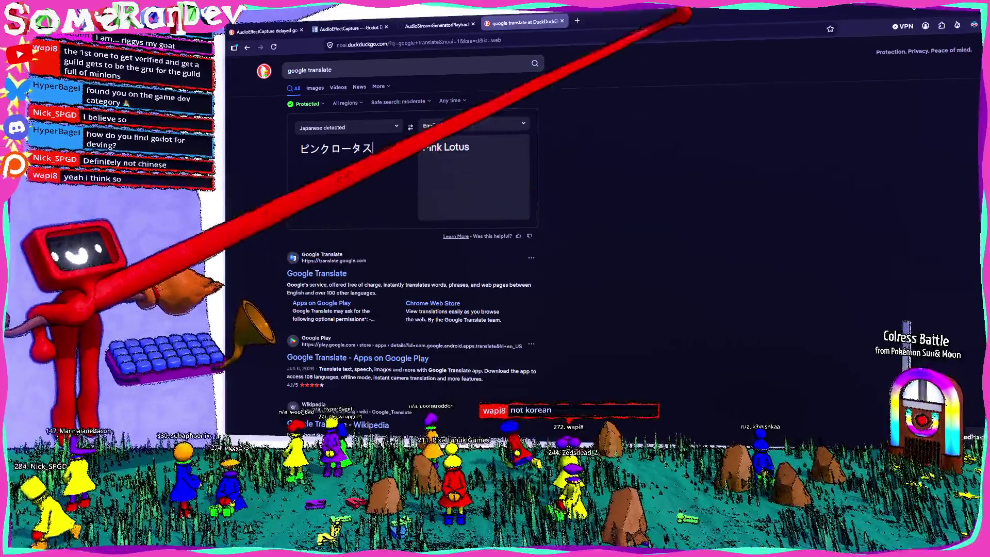
key("alt+Tab")
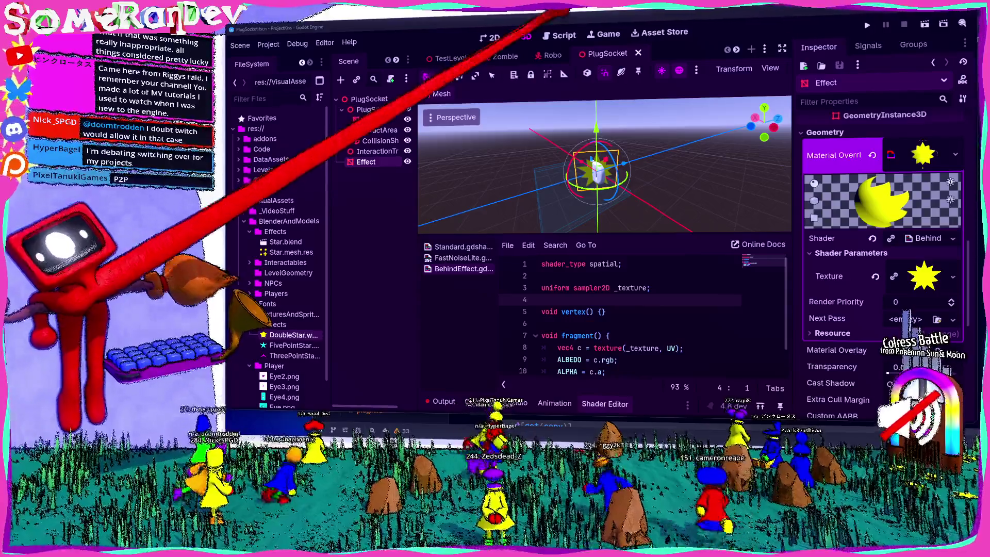
Step: Browse the script in the Script editor, then bring up the viewer's itch.io page in the browser
left_click(560, 35)
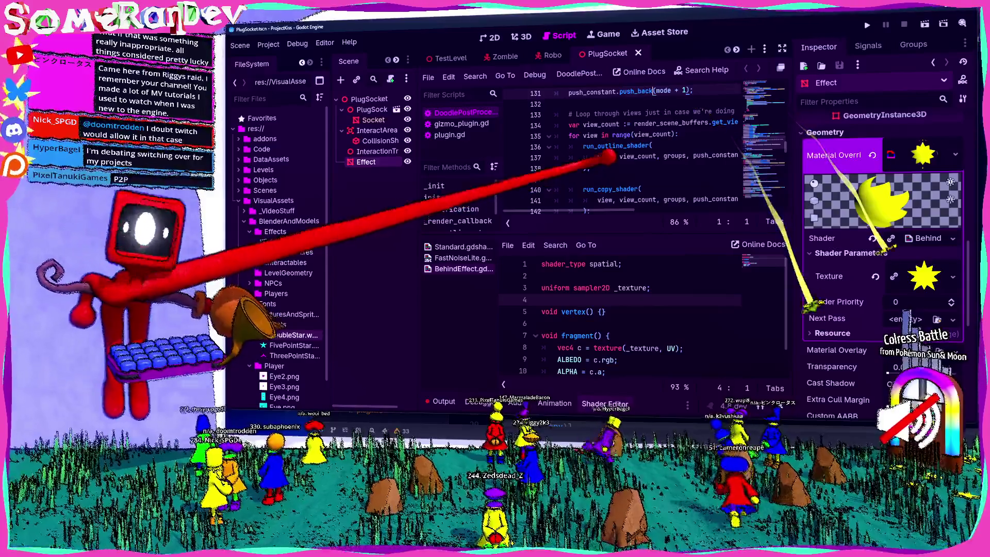
mouse_move(603, 145)
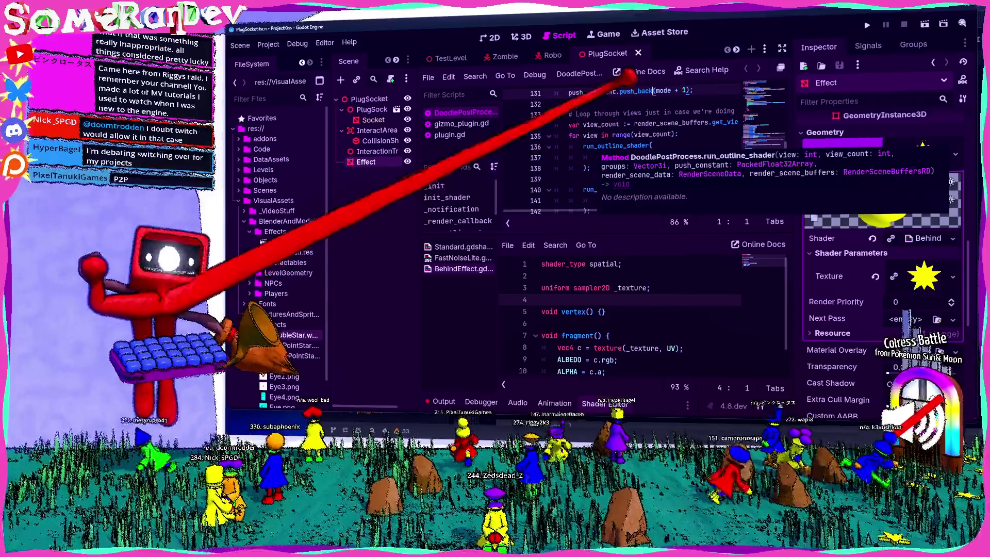
scroll("up", 3)
left_click_drag(785, 138, 784, 43)
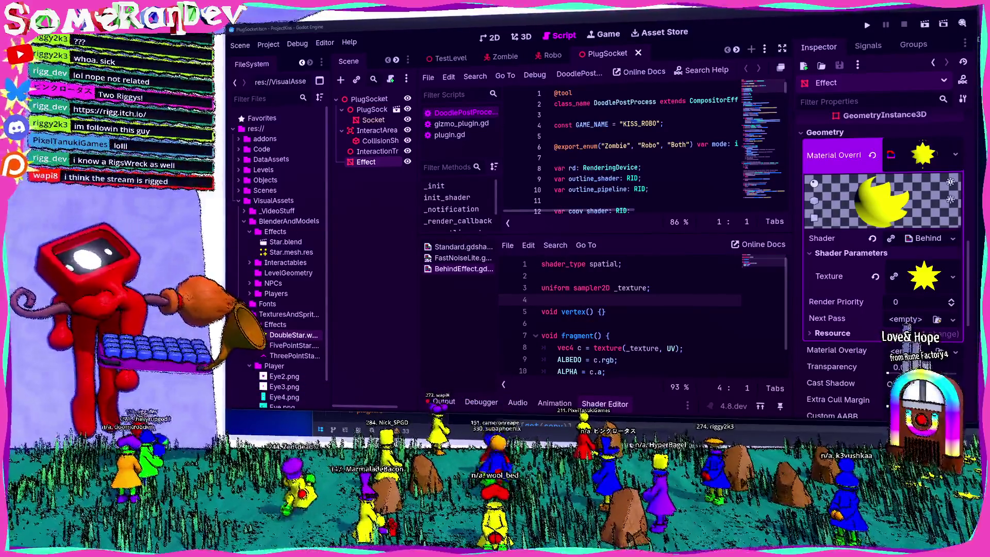
key("alt+Tab")
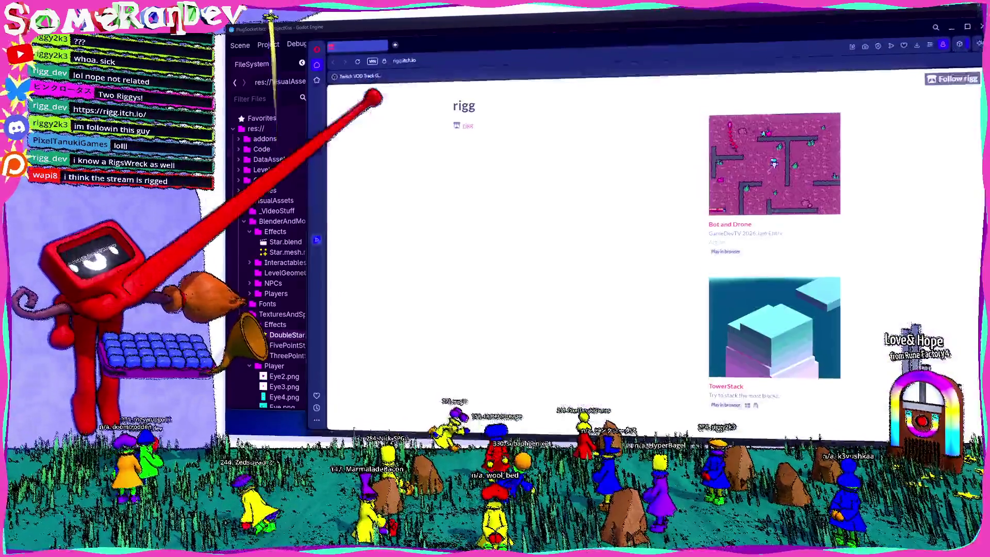
scroll("down", 3)
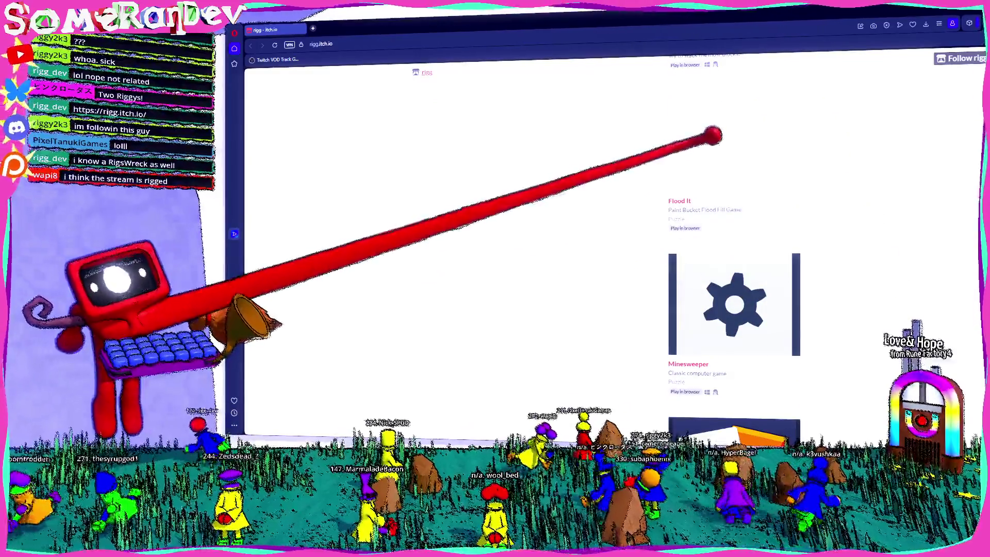
scroll("down", 3)
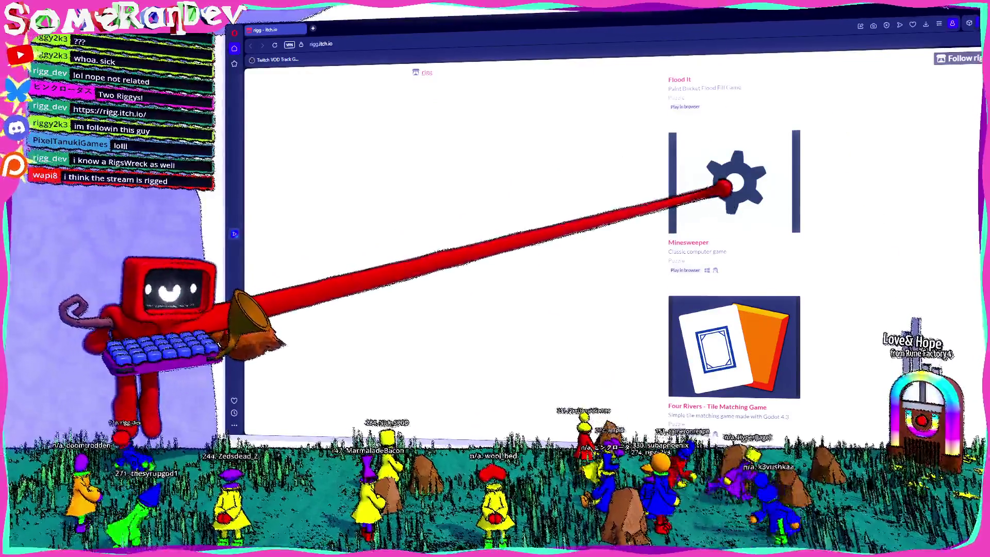
scroll("up", 3)
scroll("up", 3)
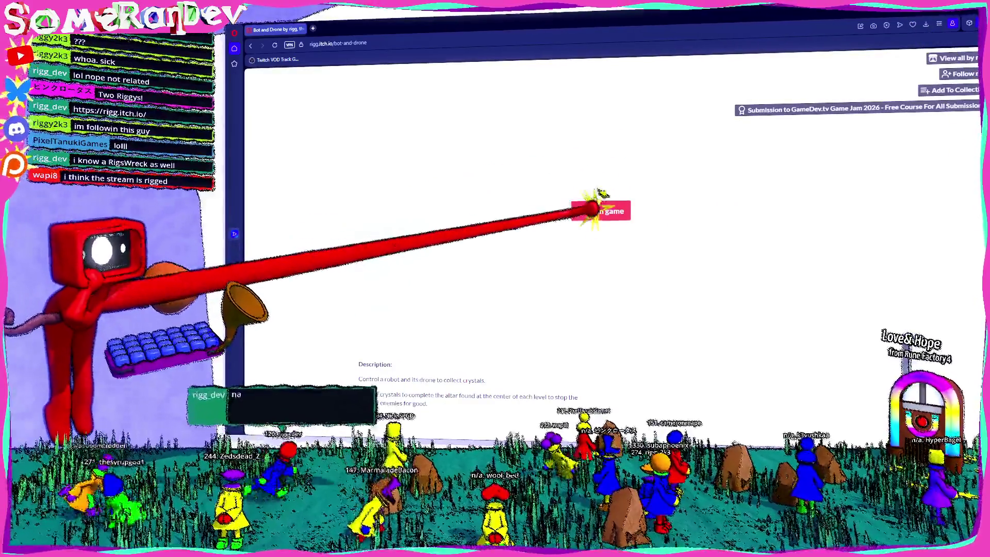
left_click(593, 209)
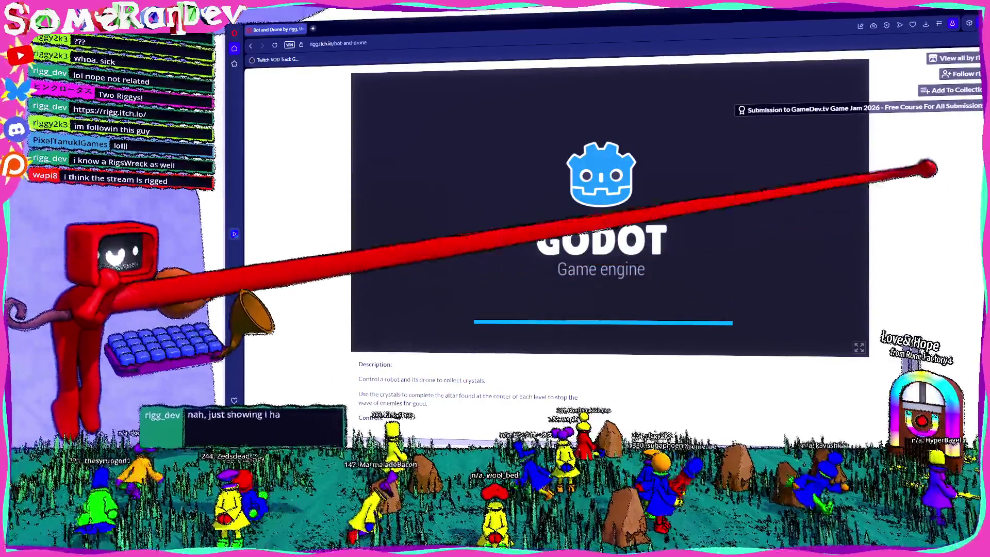
left_click(593, 206)
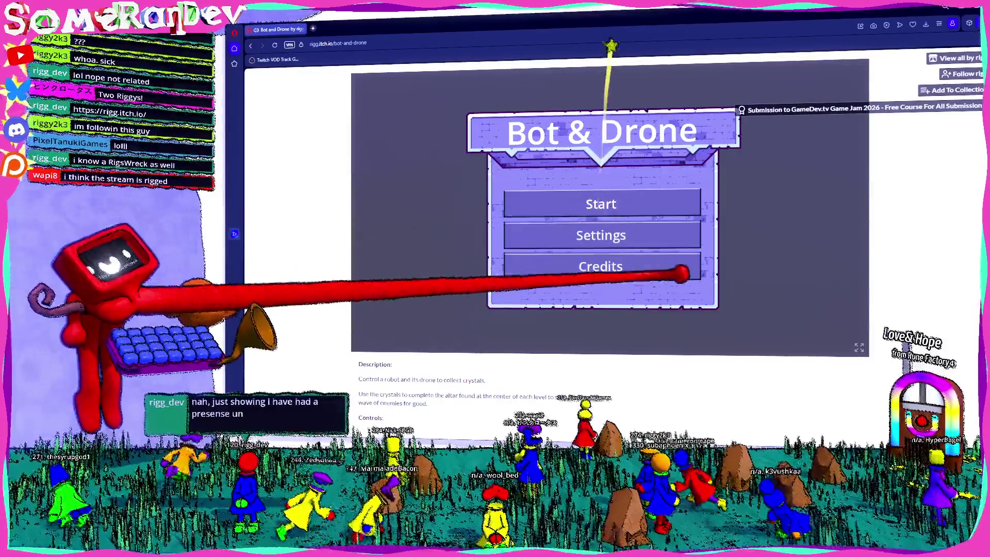
key("space")
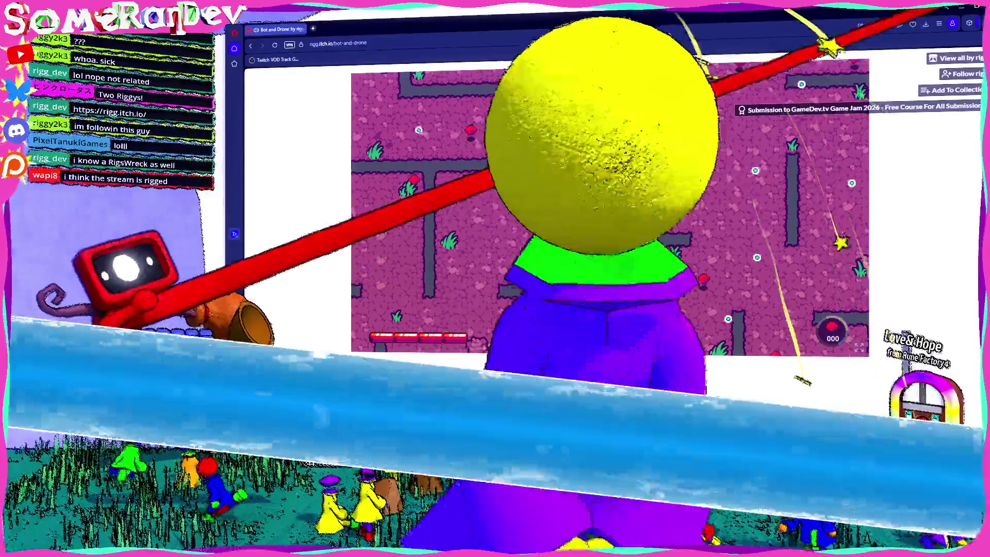
key("alt+Tab")
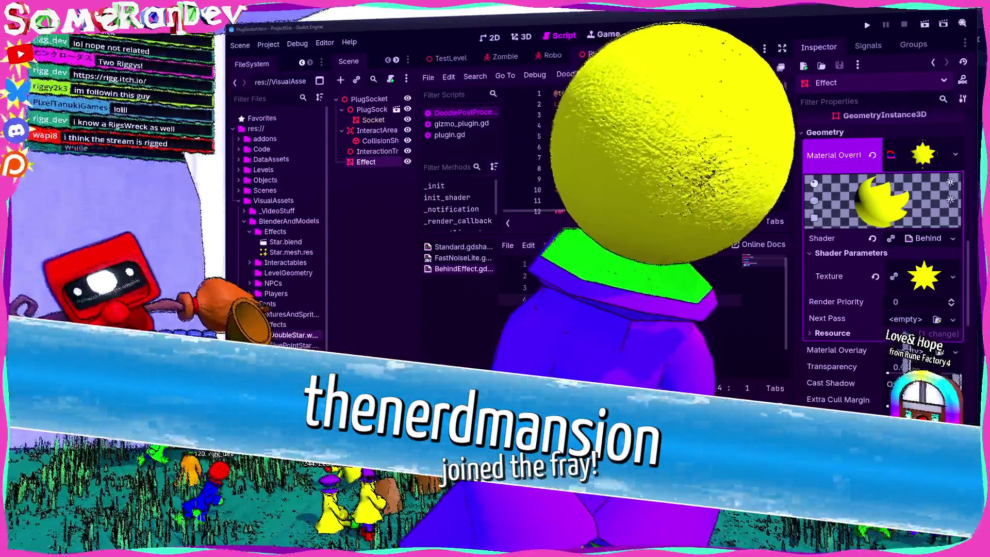
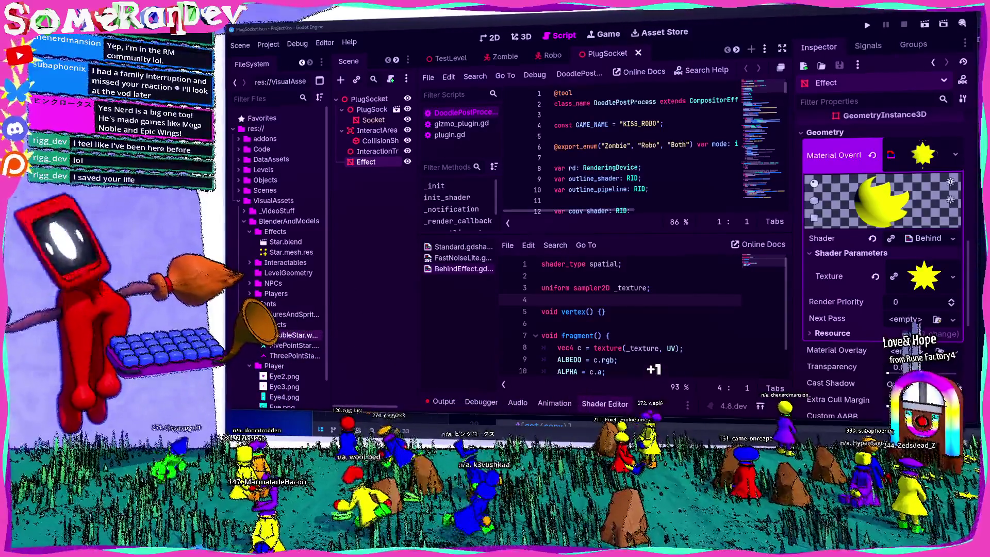
Step: View the Character Select and Mission Select screenshots on the Meganoble browser page
key("alt+Tab")
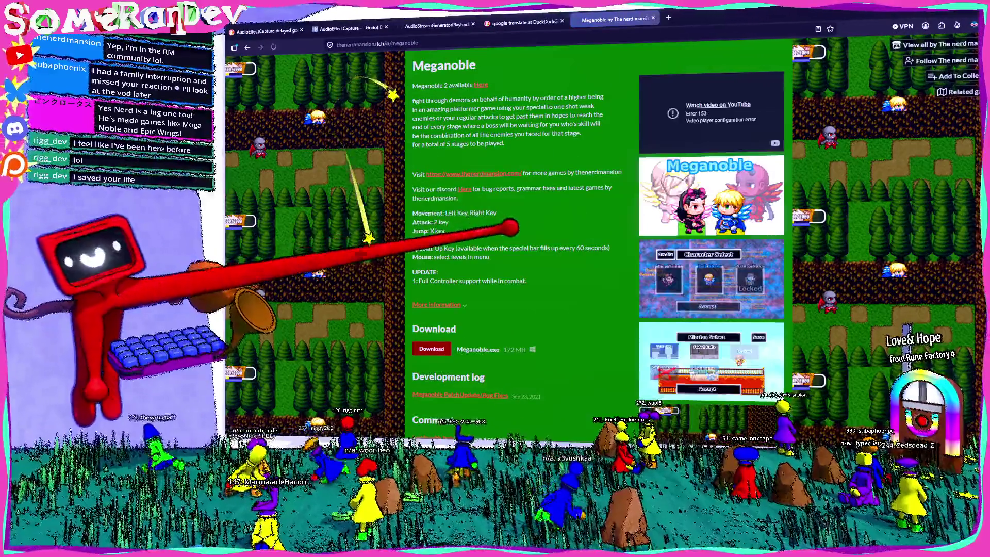
scroll("down", 3)
scroll("up", 3)
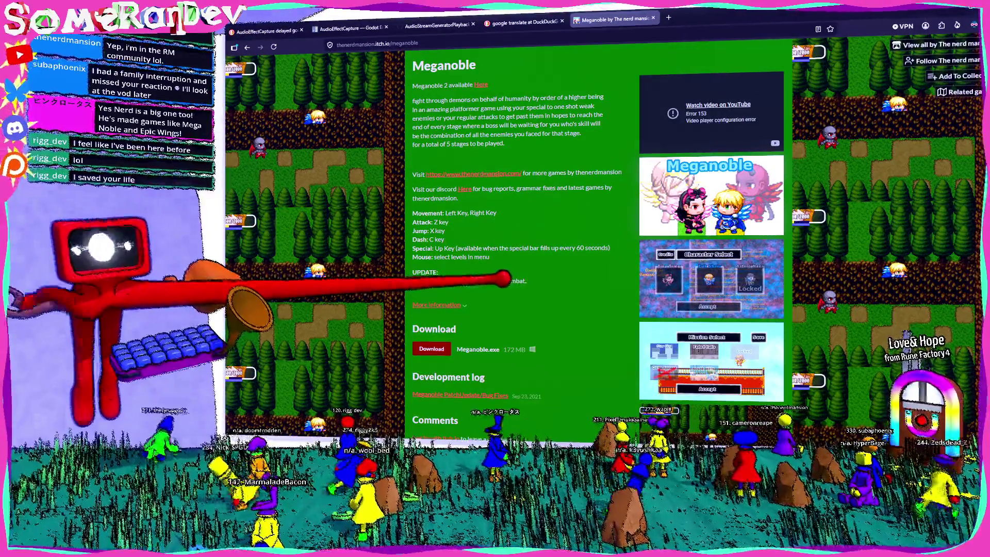
left_click(728, 250)
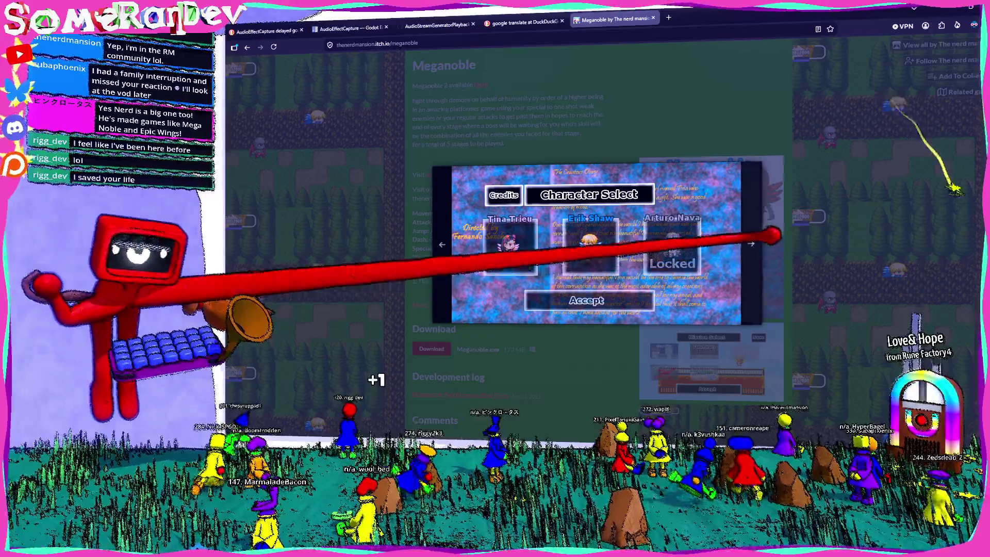
left_click(751, 243)
Step: Leave the screenshot viewer and show the PlugSocket scene in Godot's 3D viewport
key("Escape")
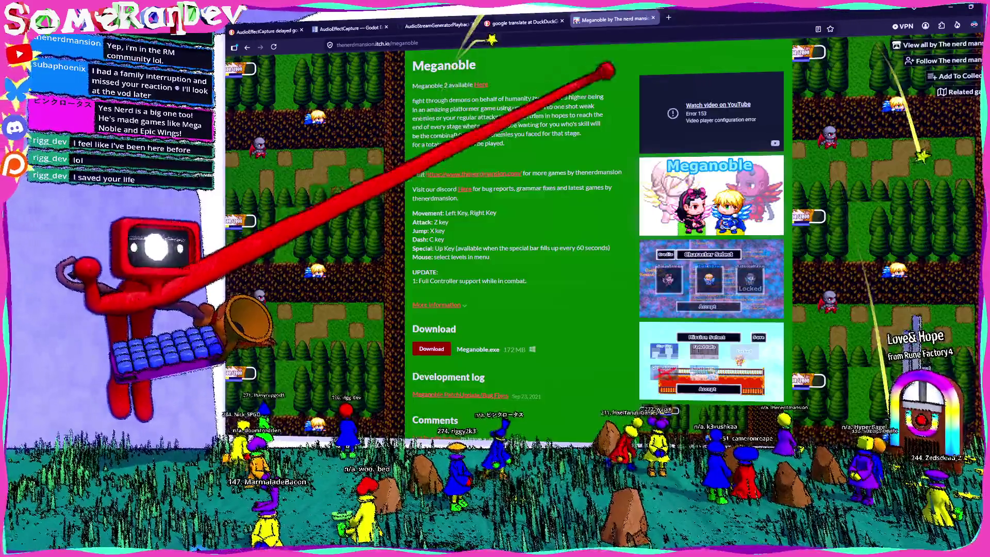
key("alt+Tab")
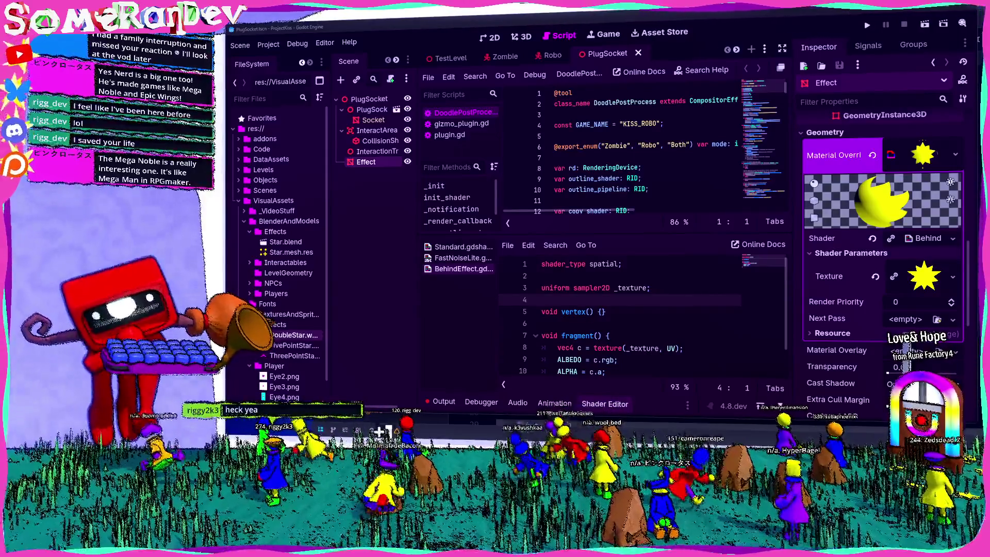
key("ctrl+F2")
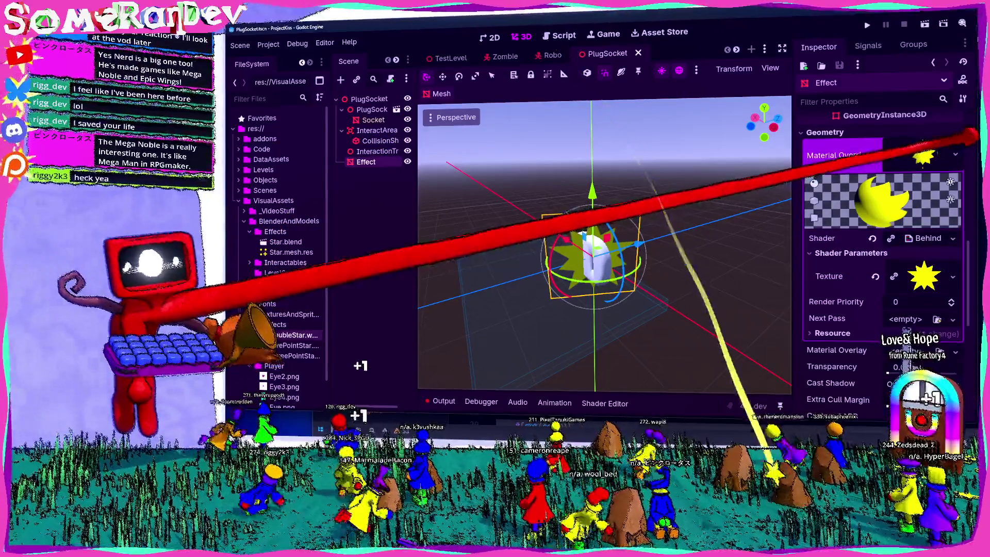
Step: Replace the Effect mesh's shader override with a new StandardMaterial3D
left_click(872, 155)
left_click(956, 145)
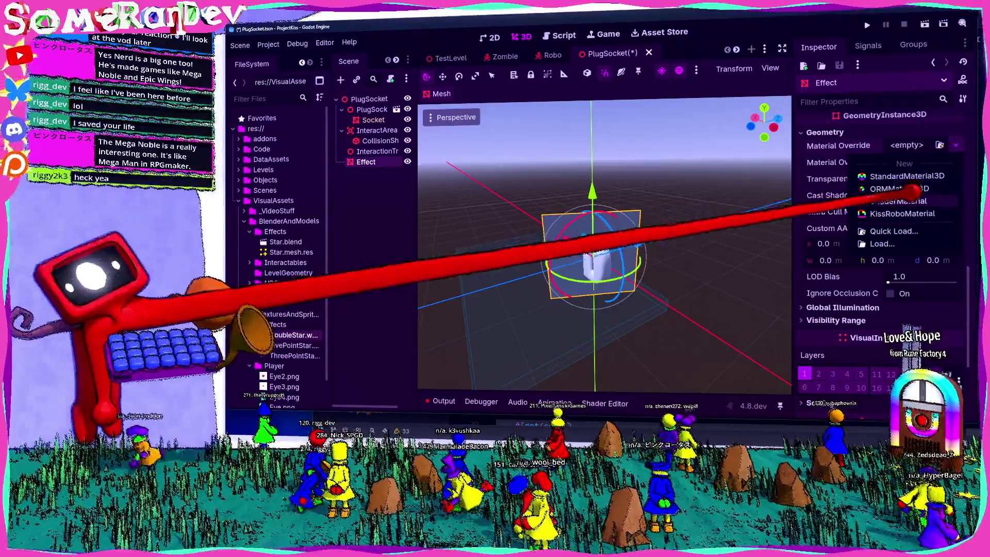
left_click(908, 176)
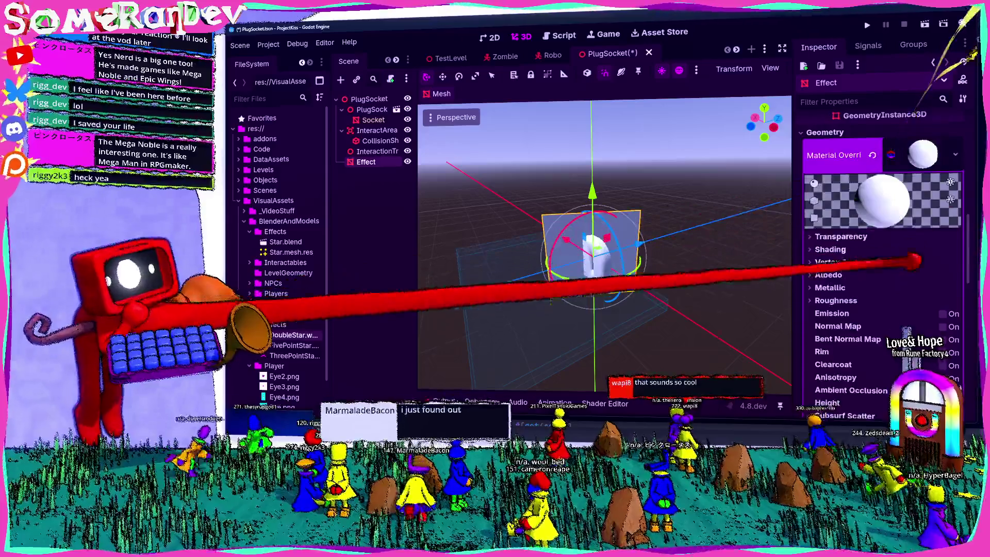
Step: Set the new material's Billboard Mode to Enabled so the star faces the camera
scroll("down", 3)
left_click(859, 242)
left_click(868, 242)
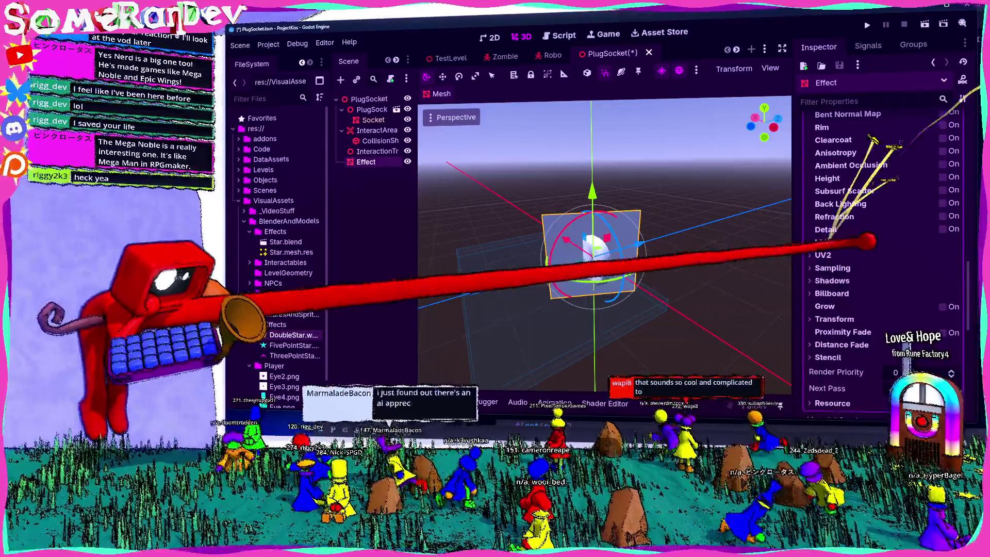
left_click(933, 293)
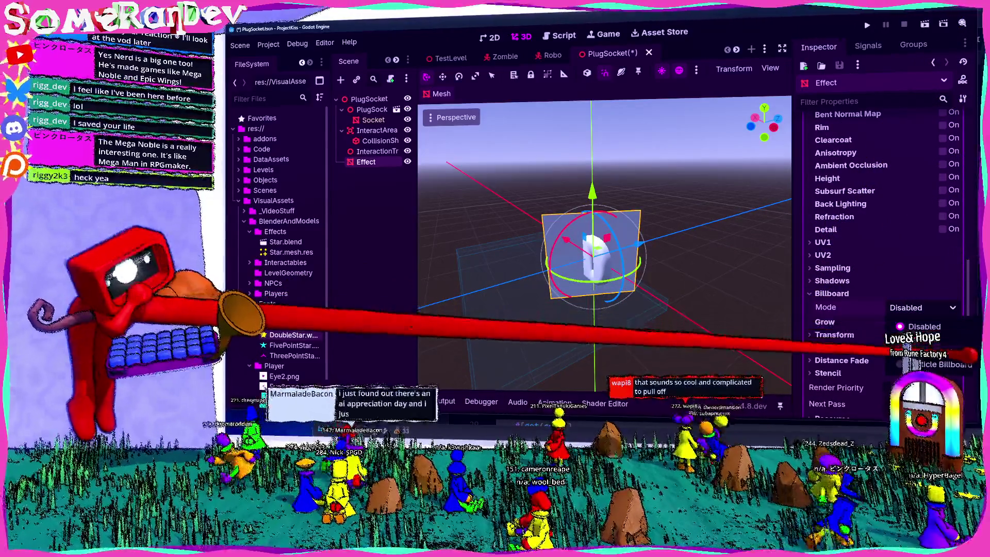
left_click(908, 307)
left_click(908, 324)
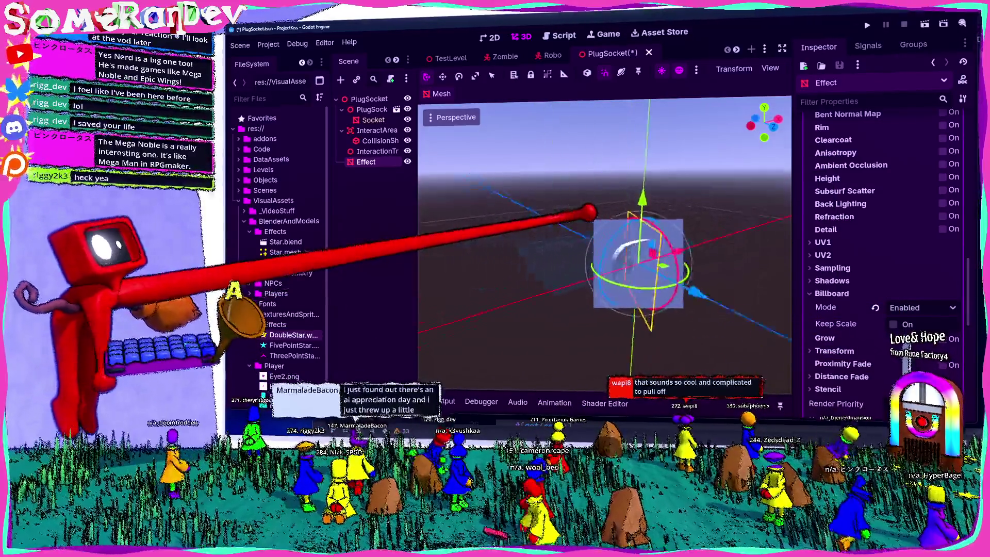
Step: Use DoubleStar.webp as the material's Albedo texture
scroll("up", 3)
left_click(842, 274)
scroll("down", 3)
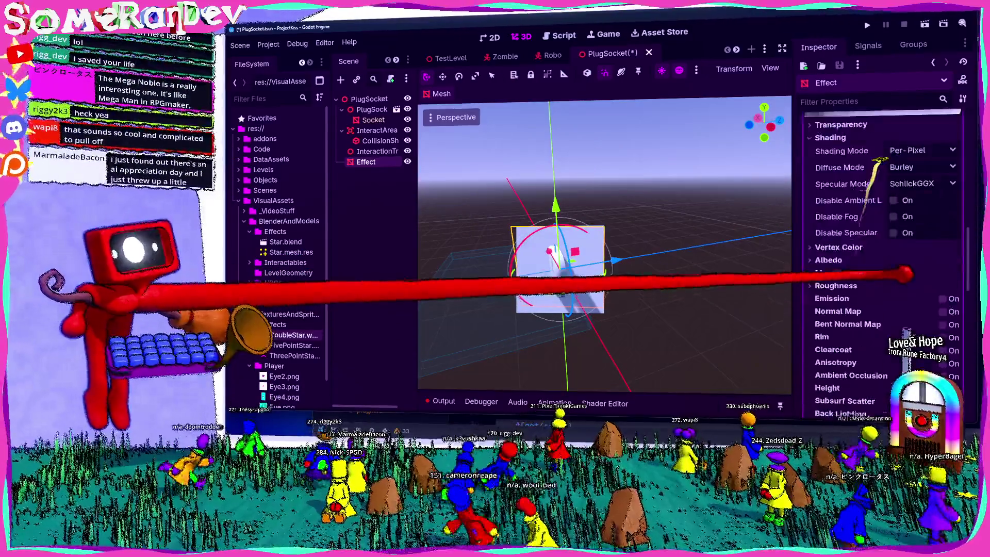
scroll("up", 3)
scroll("down", 3)
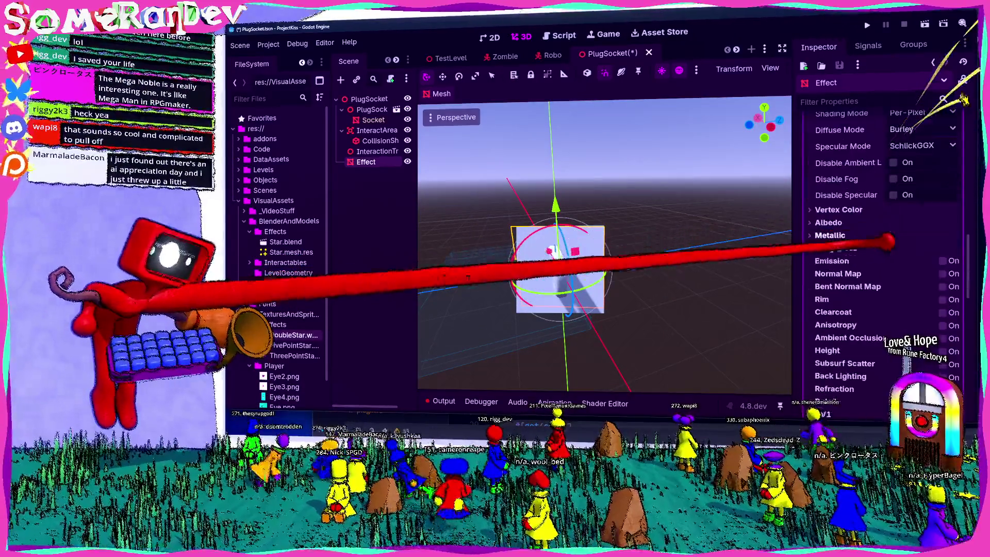
left_click(828, 222)
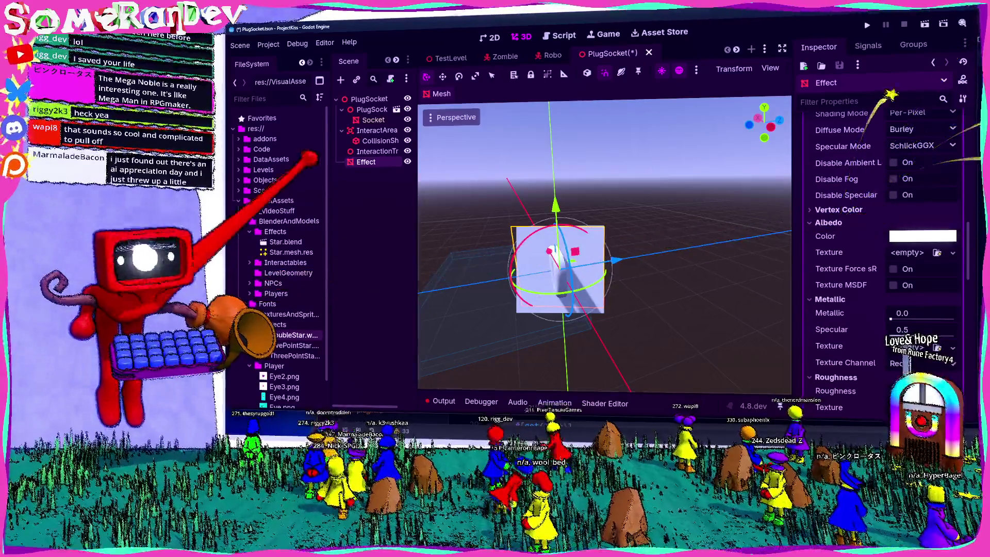
left_click_drag(296, 336, 908, 252)
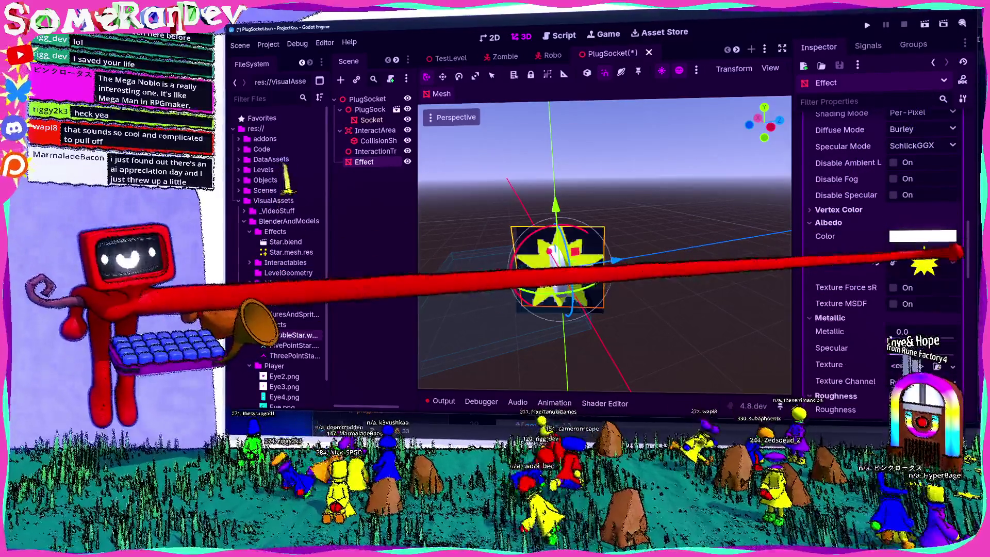
scroll("up", 3)
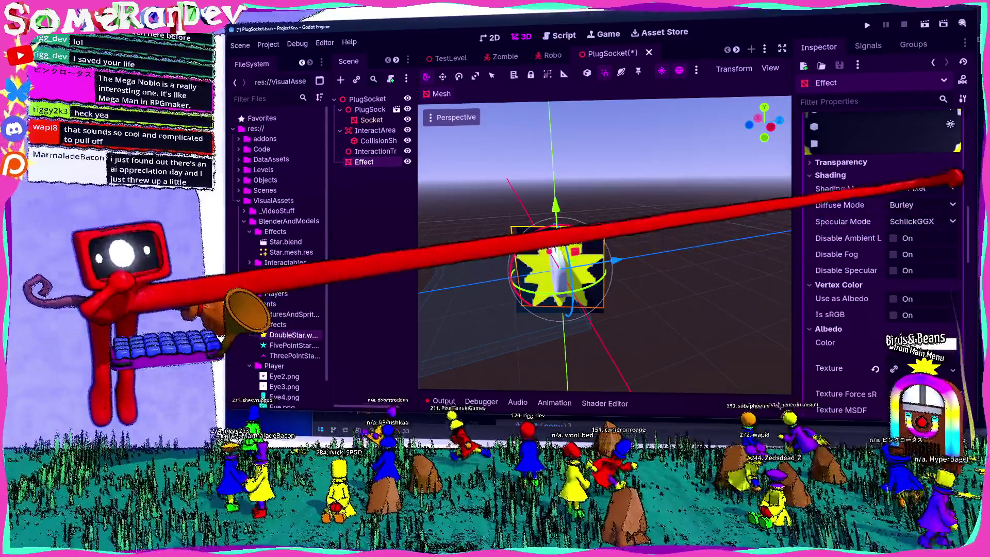
Step: Set the star material's Transparency to Alpha Scissor and save the scene
left_click(830, 161)
left_click(910, 175)
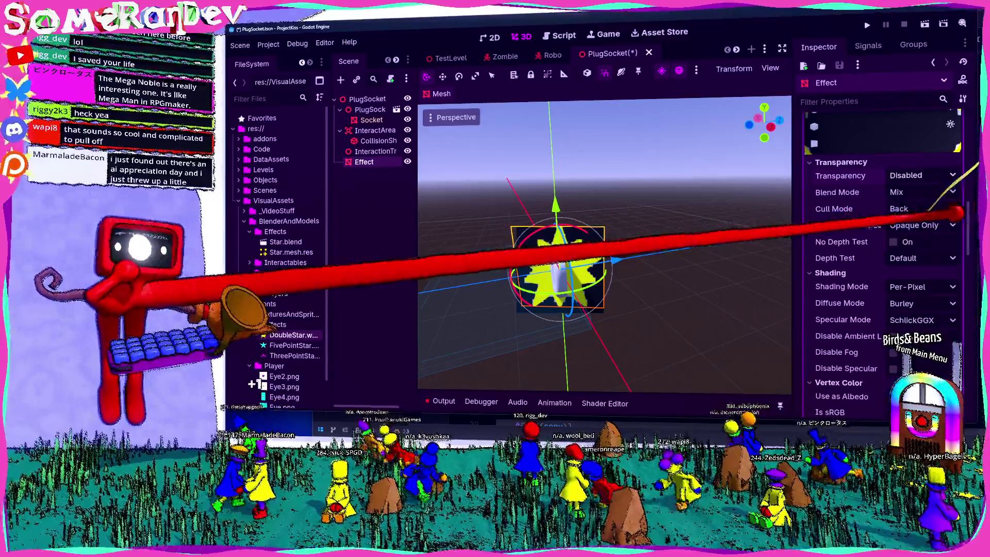
left_click(923, 175)
left_click(934, 219)
left_click_drag(552, 221, 776, 256)
key("ctrl+s")
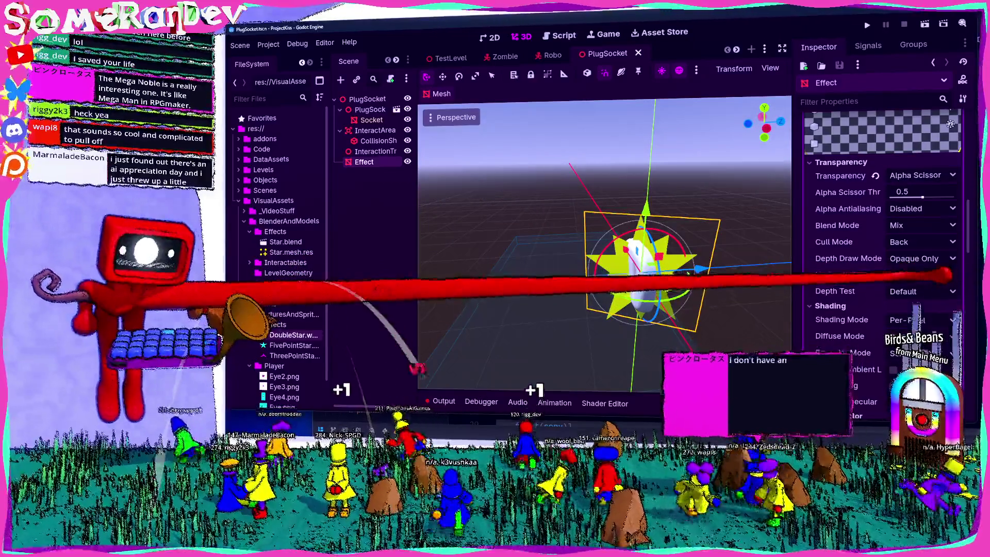
Step: Turn on No Depth Test and set Shading Mode to Unshaded for the star
left_click(913, 292)
left_click(910, 310)
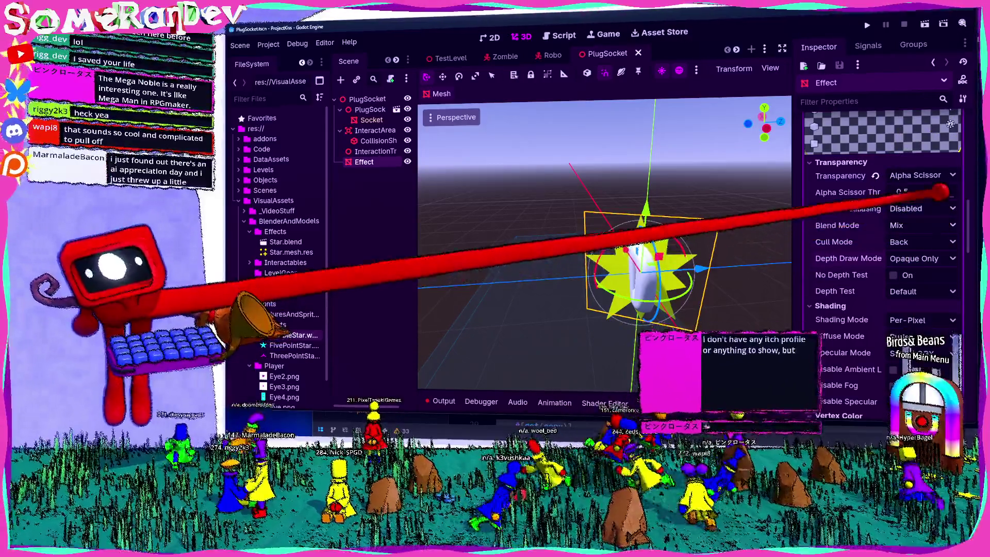
scroll("down", 3)
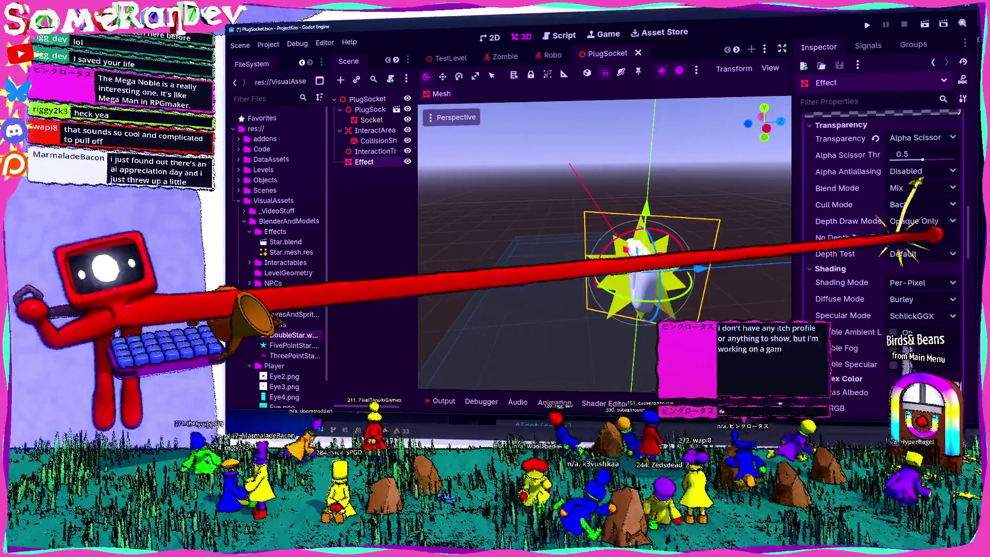
left_click(894, 238)
scroll("down", 3)
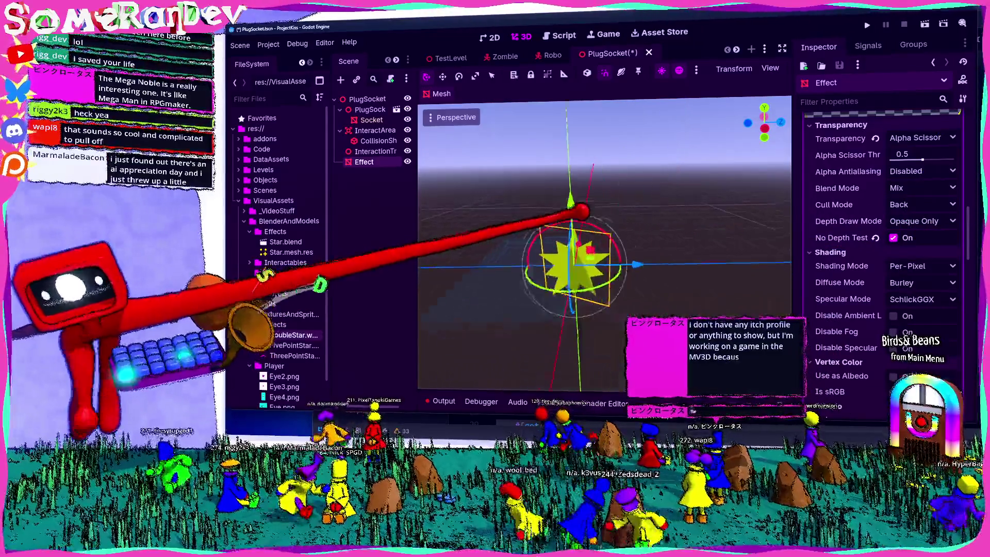
left_click(928, 266)
left_click(913, 283)
Step: Save the PlugSocket scene again with the finished star material
scroll("up", 3)
scroll("up", 3)
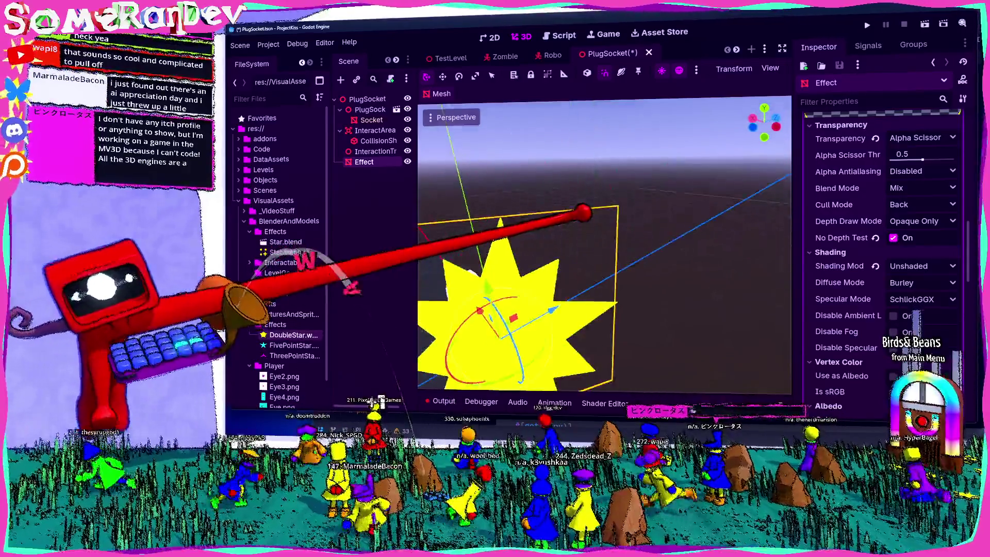
scroll("down", 3)
scroll("down", 3)
key("ctrl+s")
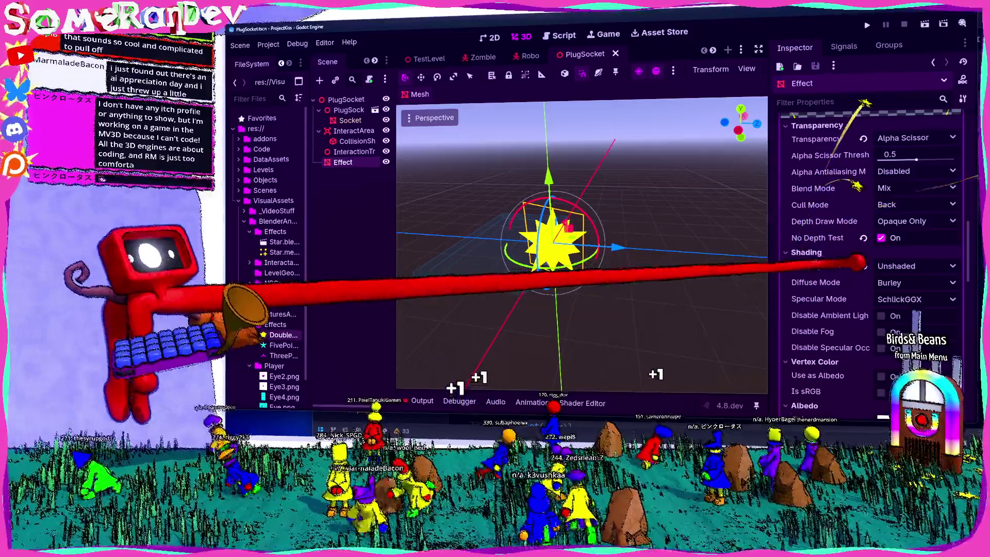
mouse_move(858, 262)
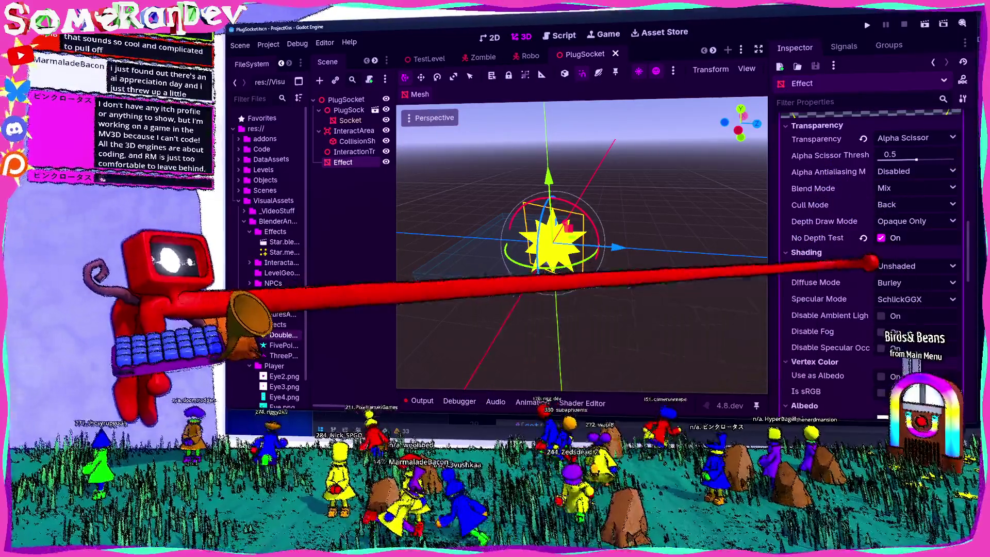
scroll("up", 3)
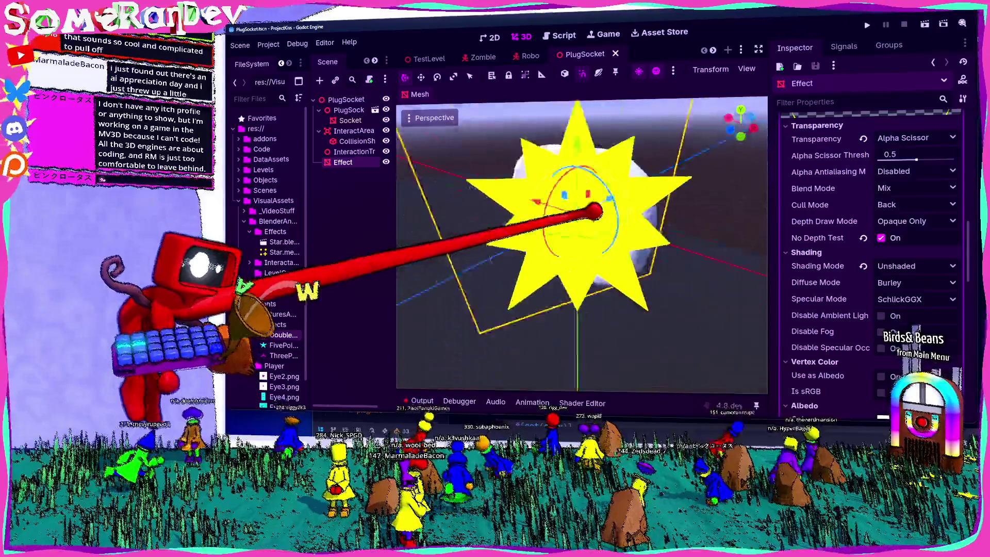
Step: Orbit the viewport closer so the star faces the camera
scroll("down", 3)
left_click_drag(580, 232, 640, 264)
left_click_drag(663, 170, 586, 188)
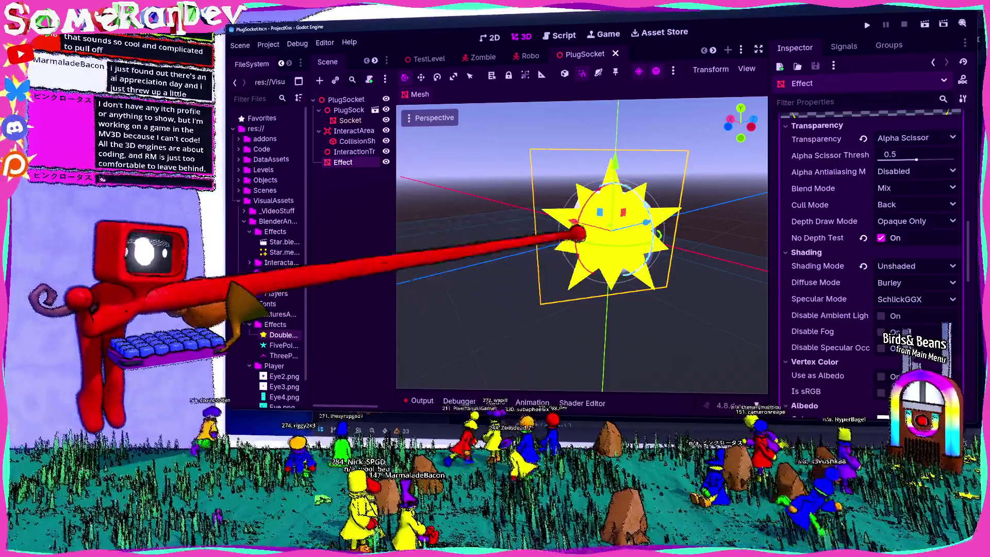
scroll("up", 3)
Step: Set the Effect material's Stencil Mode to Custom and save the scene
left_click(956, 194)
scroll("down", 3)
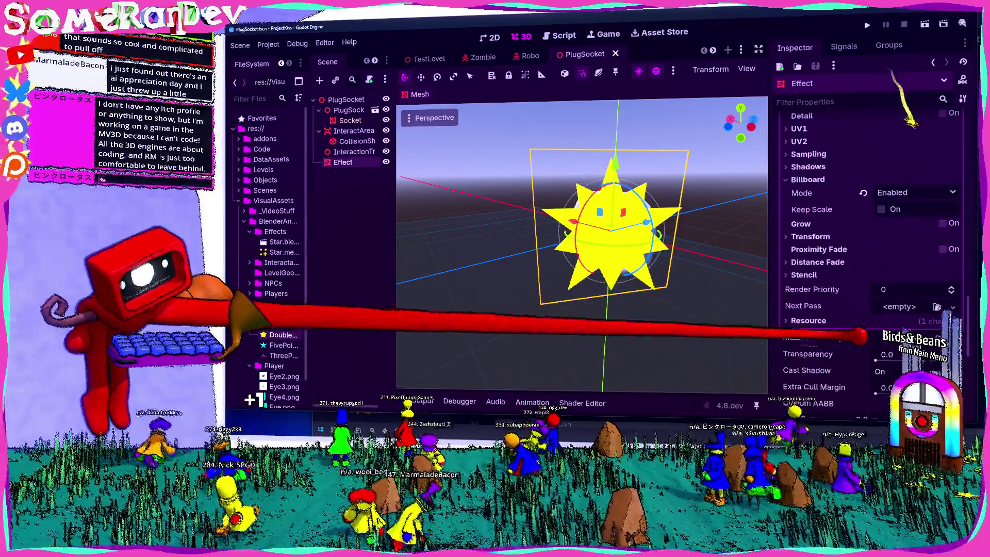
left_click(804, 275)
left_click(928, 289)
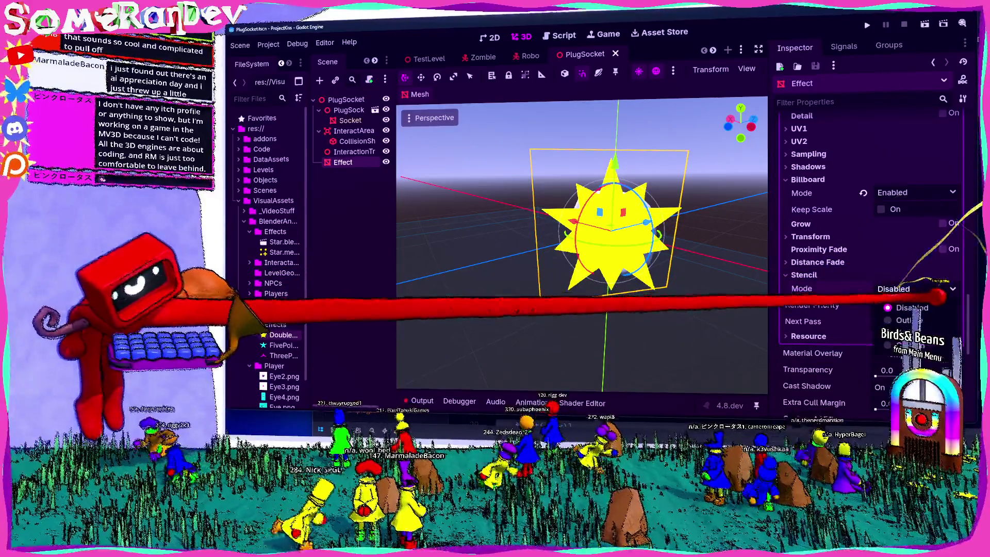
left_click(908, 344)
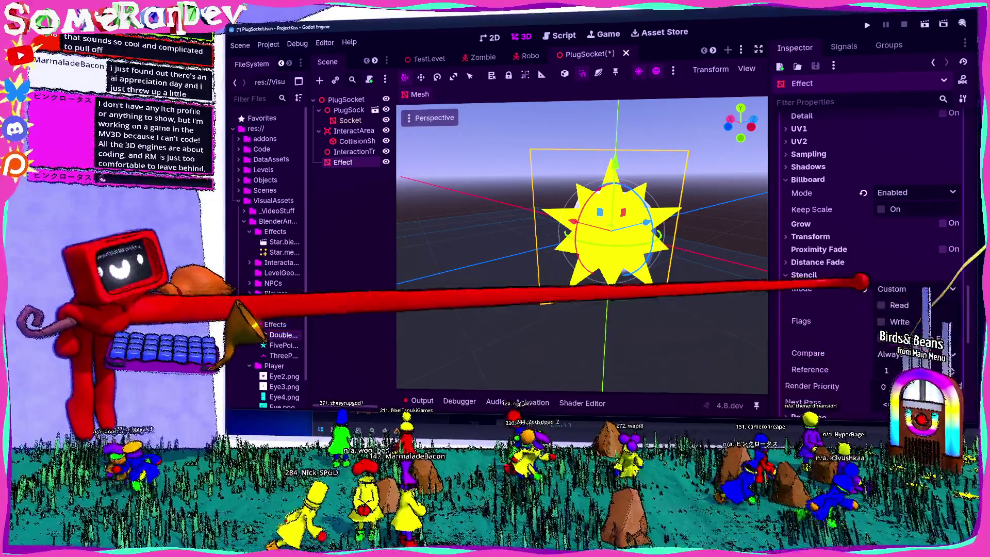
scroll("down", 3)
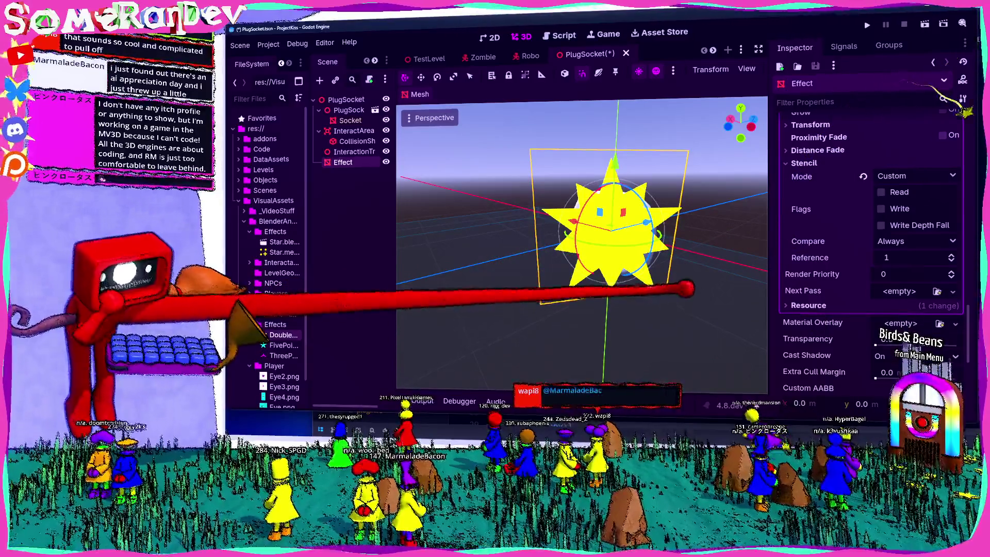
left_click_drag(586, 210, 652, 347)
key("ctrl+s")
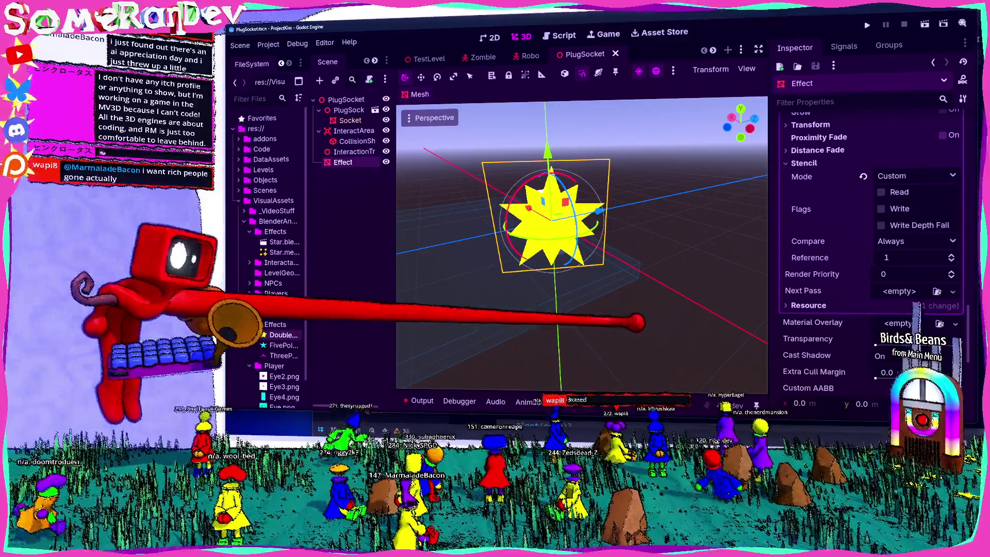
Step: Fly the viewport camera forward around the star mesh with W
key("w")
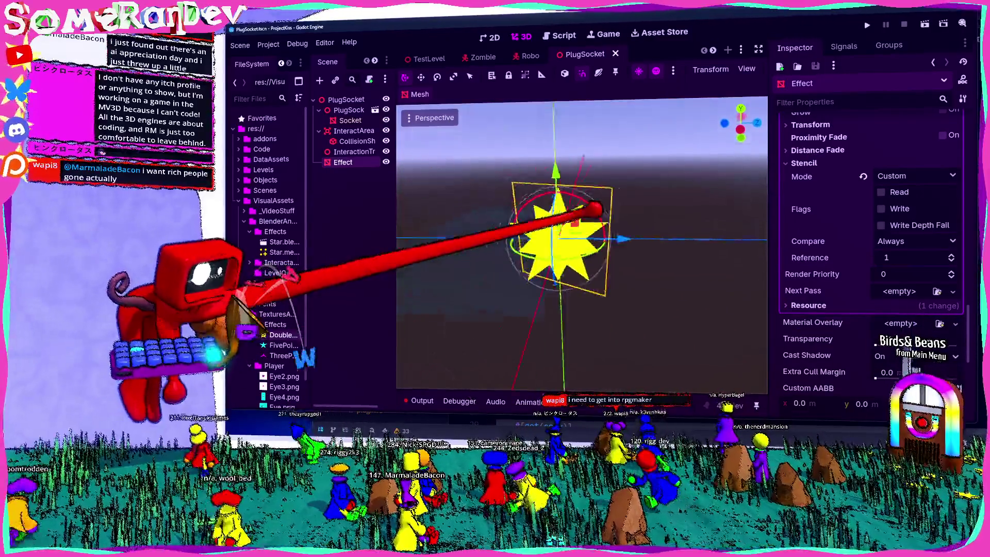
key("w")
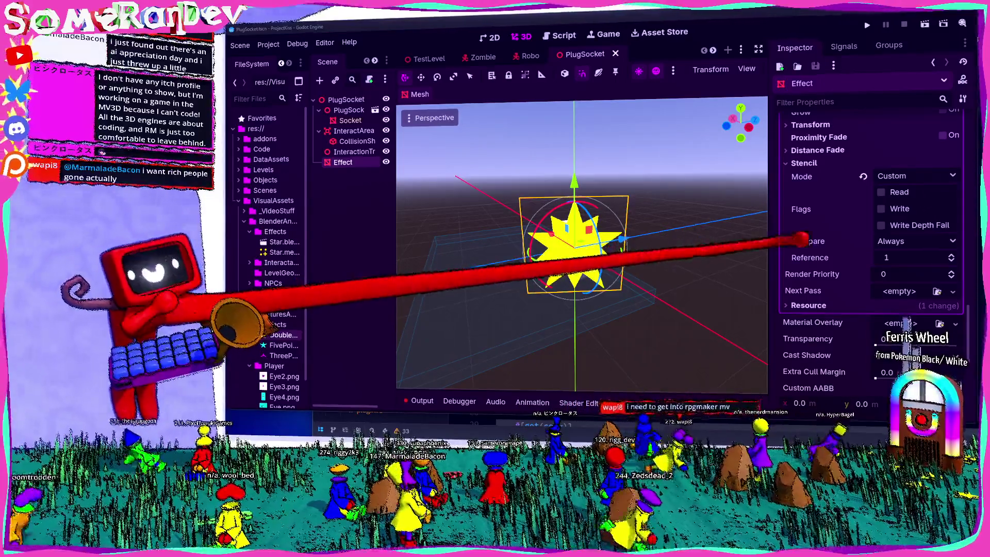
Step: Enable the Effect stencil's Read flag, set Compare to Greater, and save
scroll("up", 3)
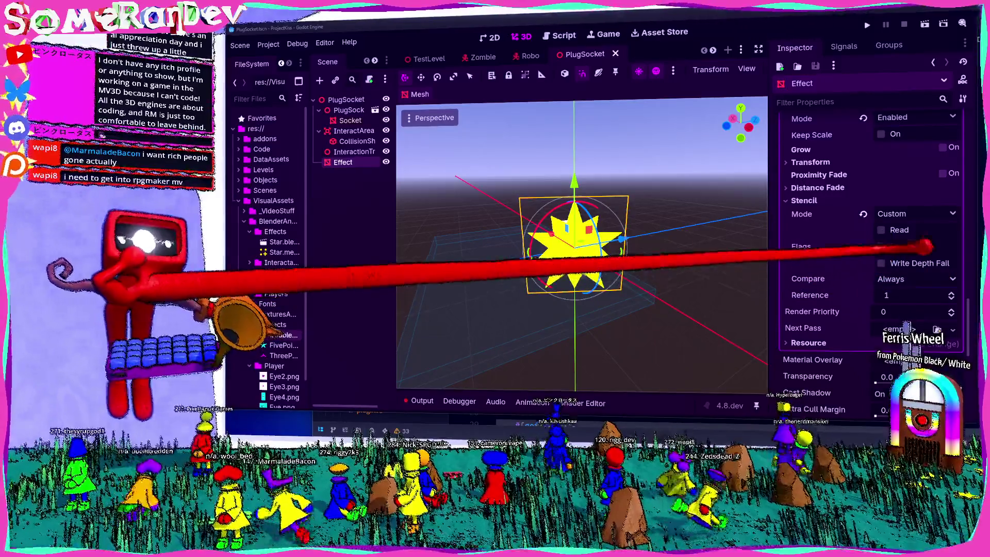
left_click(931, 276)
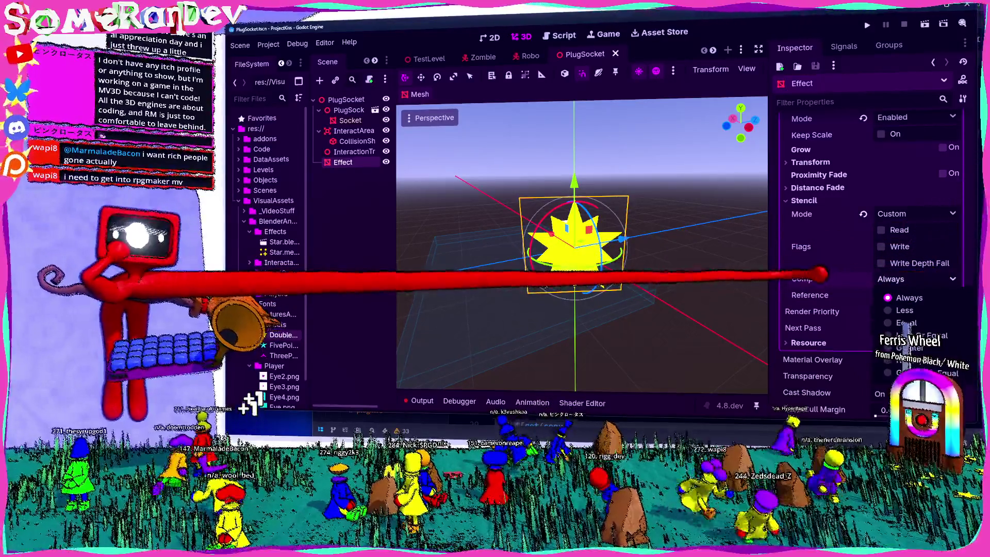
left_click(908, 247)
left_click(881, 230)
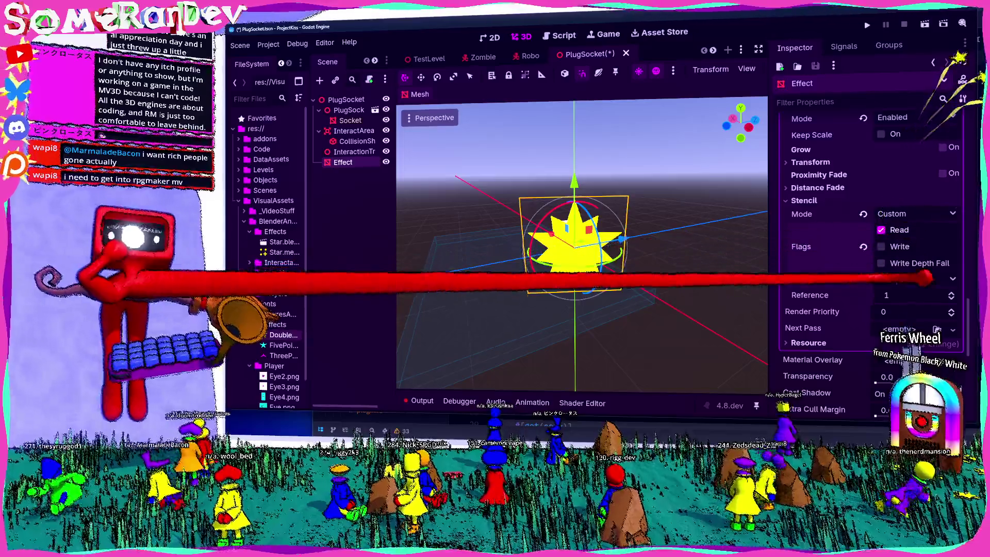
left_click(918, 279)
left_click(911, 347)
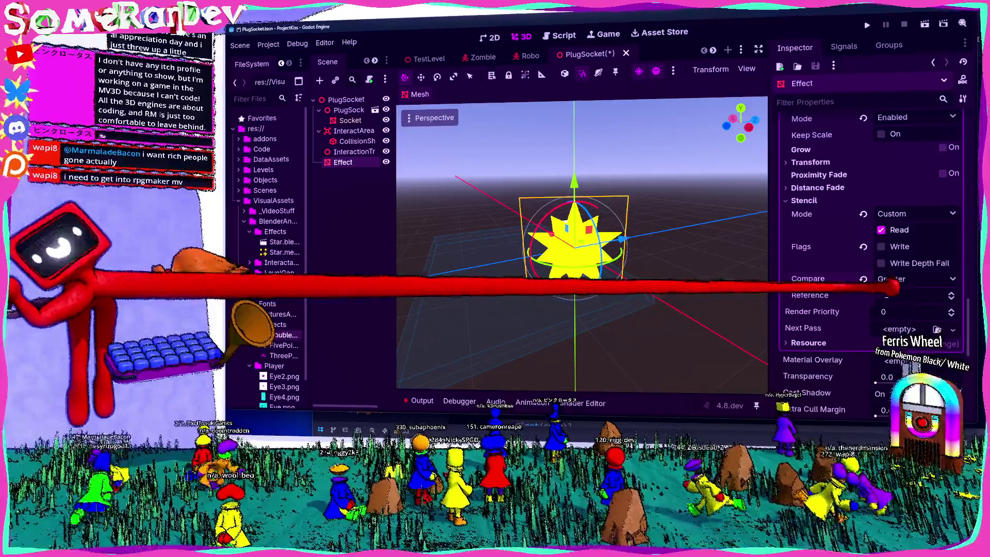
key("ctrl+s")
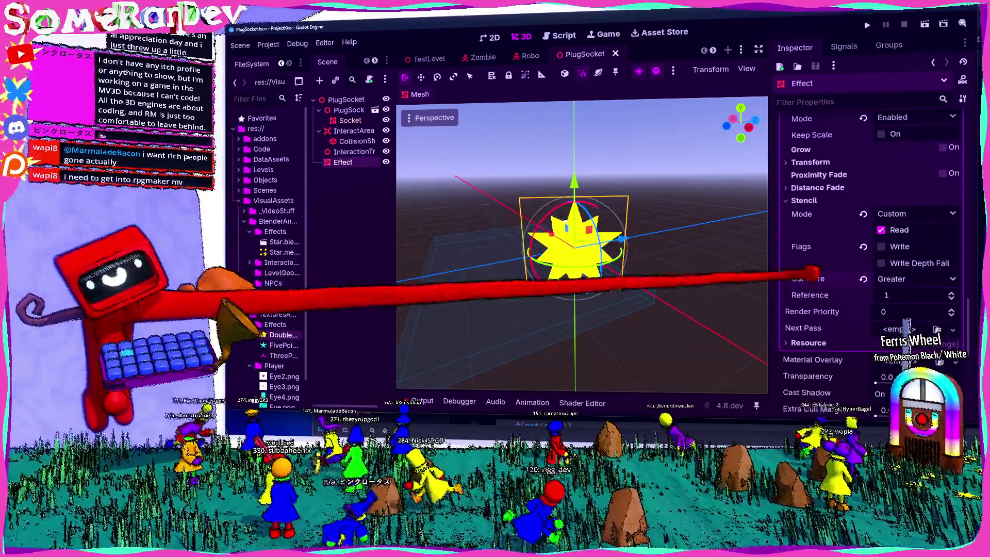
Step: Give the Socket mesh a new StandardMaterial3D as its surface material override
left_click(343, 119)
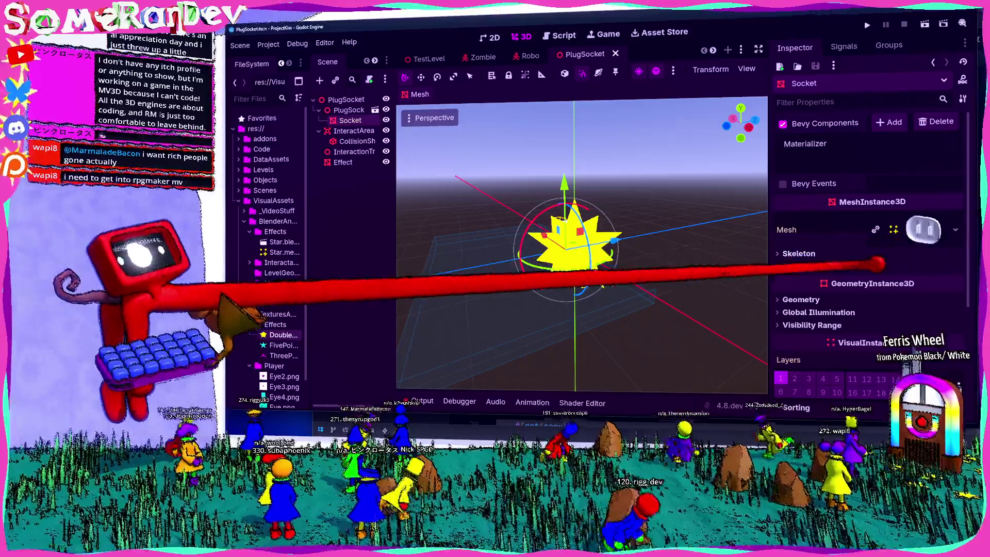
left_click(955, 280)
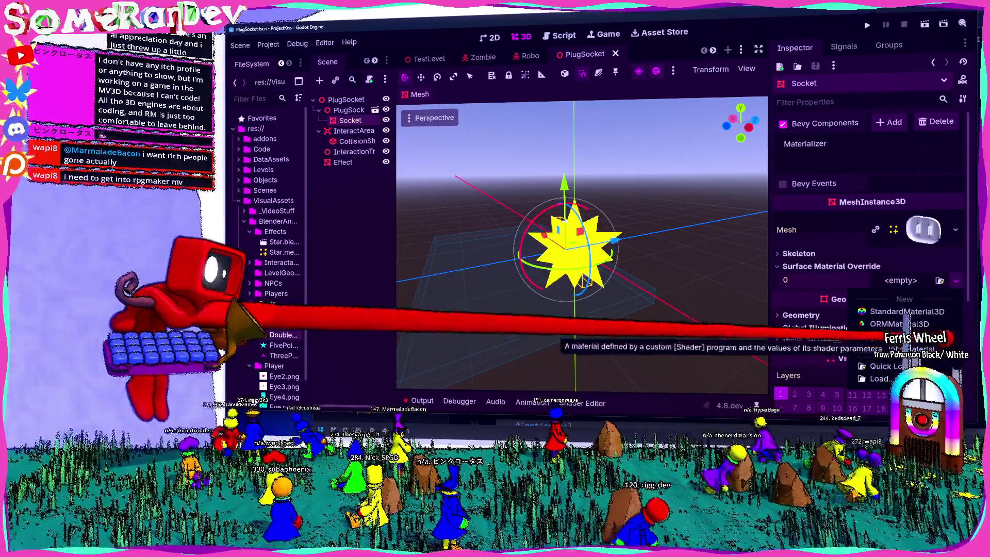
left_click(903, 312)
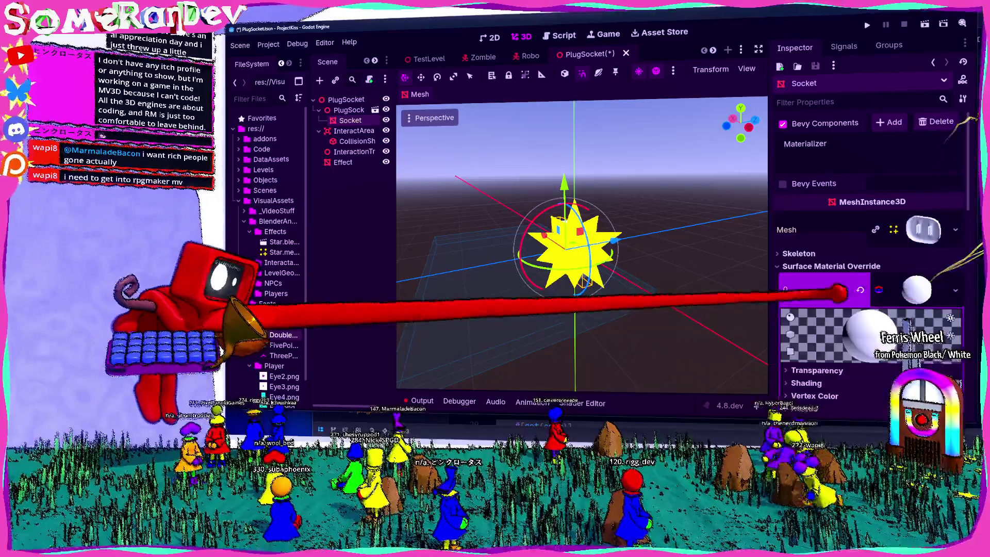
Step: Set the Socket material's Stencil Mode to Custom with Write enabled, then reselect Effect
scroll("down", 3)
scroll("down", 3)
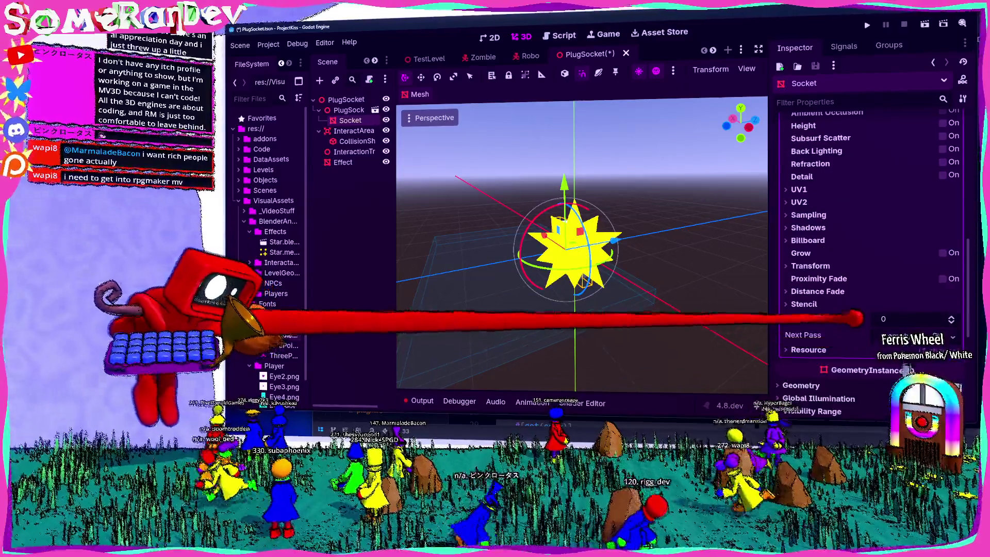
left_click(889, 193)
left_click(890, 206)
left_click(900, 262)
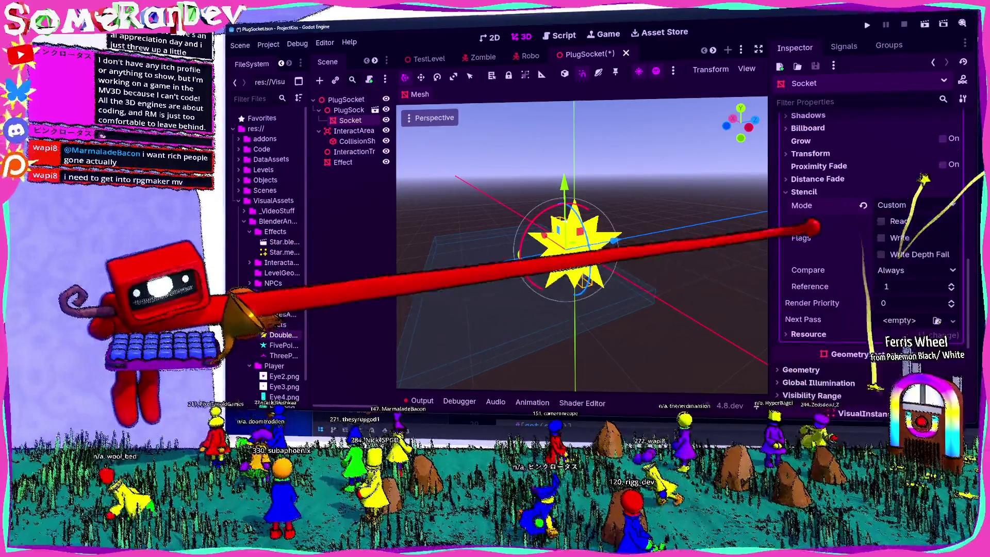
left_click(880, 237)
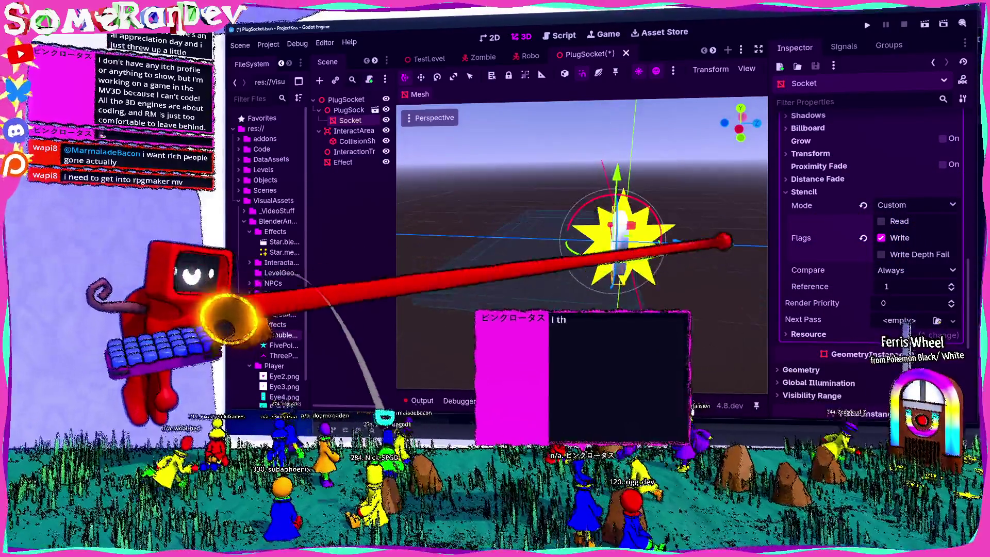
key("Escape")
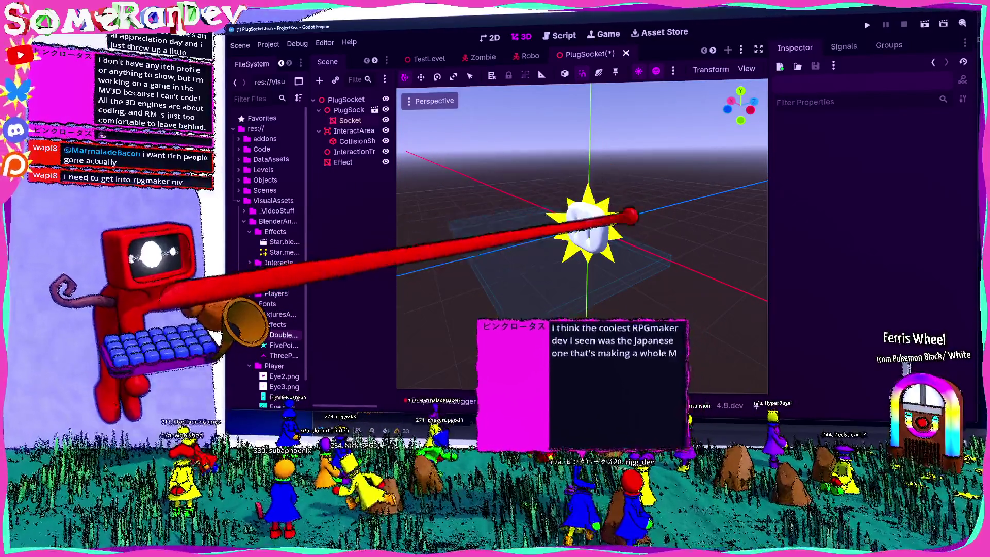
left_click(343, 162)
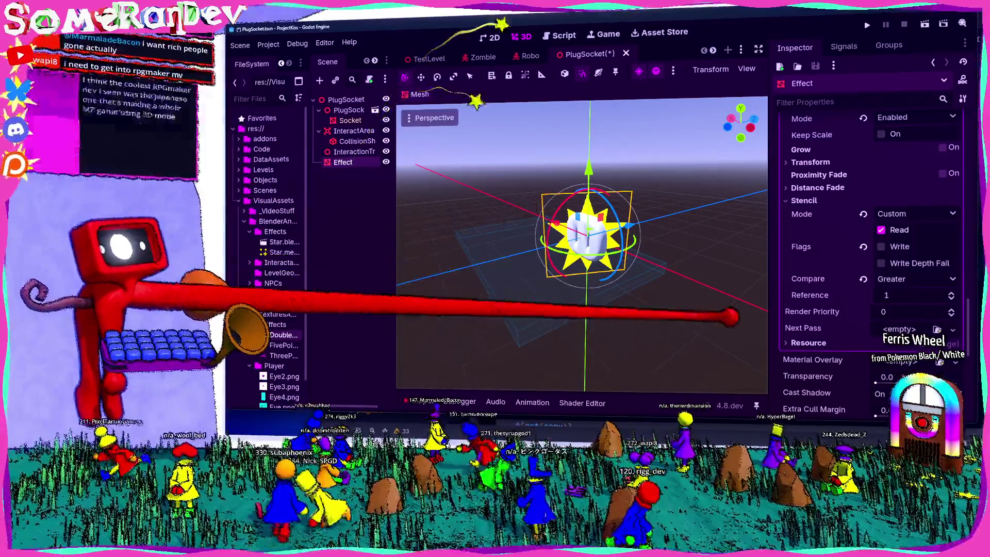
left_click(745, 298)
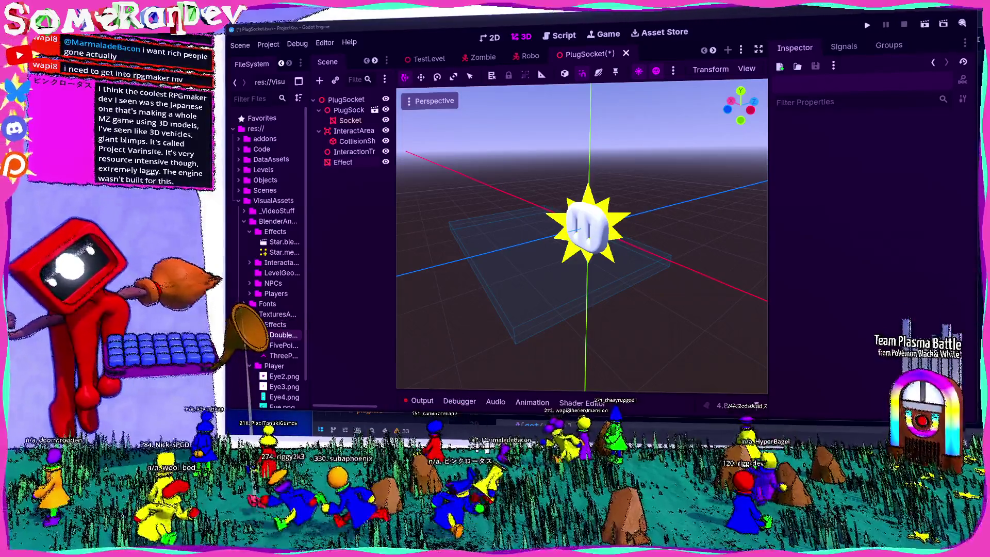
key("alt+Tab")
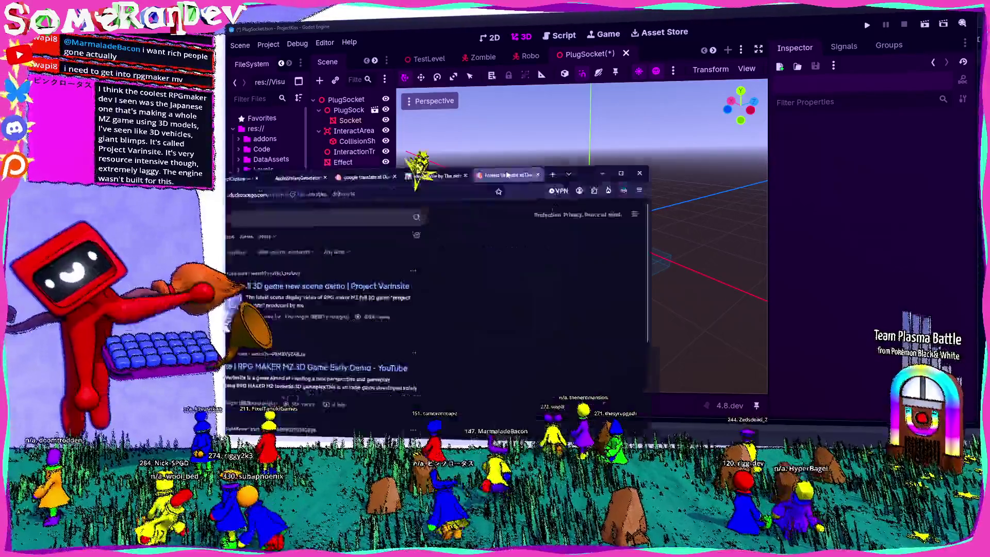
Step: Open the first search result and watch the Project Varinsite demo in theater mode
left_click(398, 123)
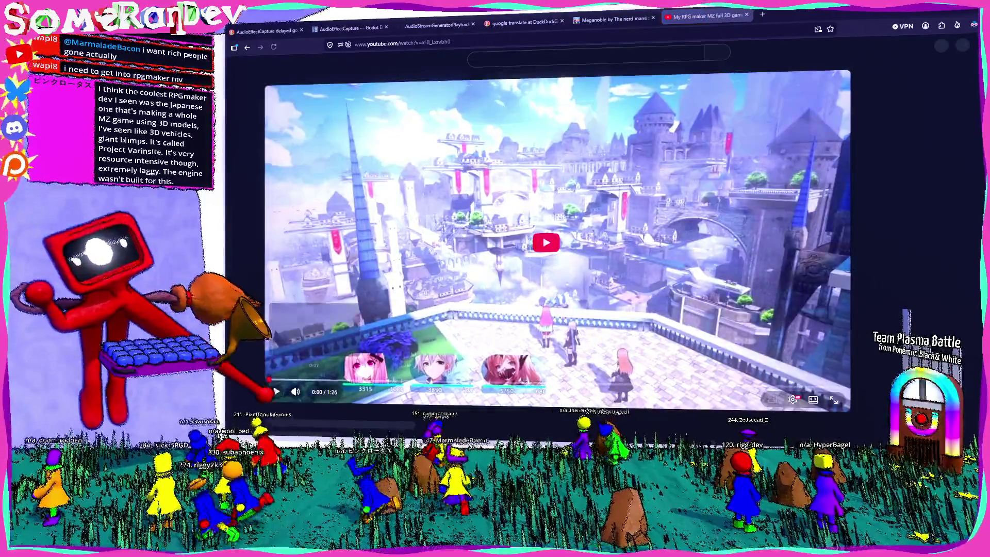
scroll("down", 3)
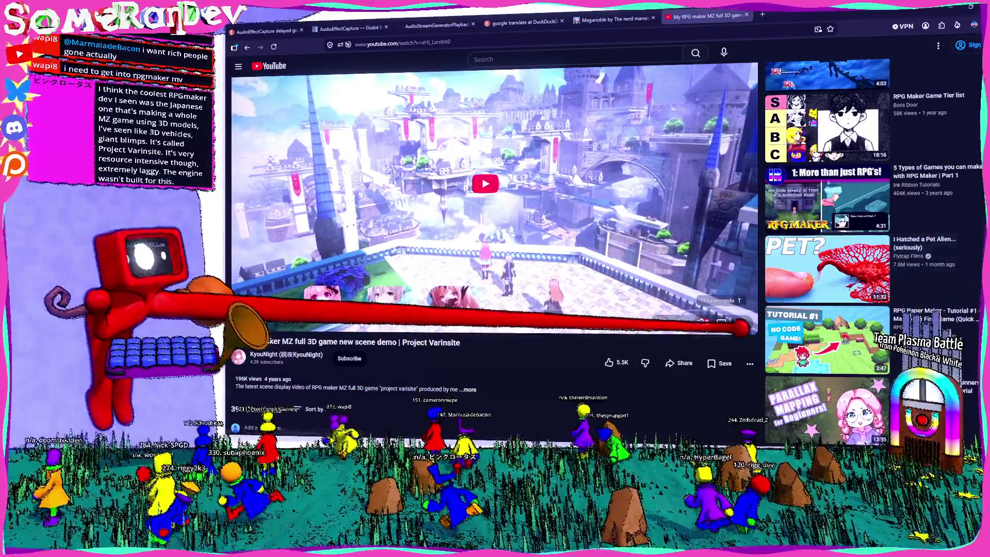
left_click(722, 323)
Step: Pause and resume the demo while reading its description, then show the channel's videos
key("space")
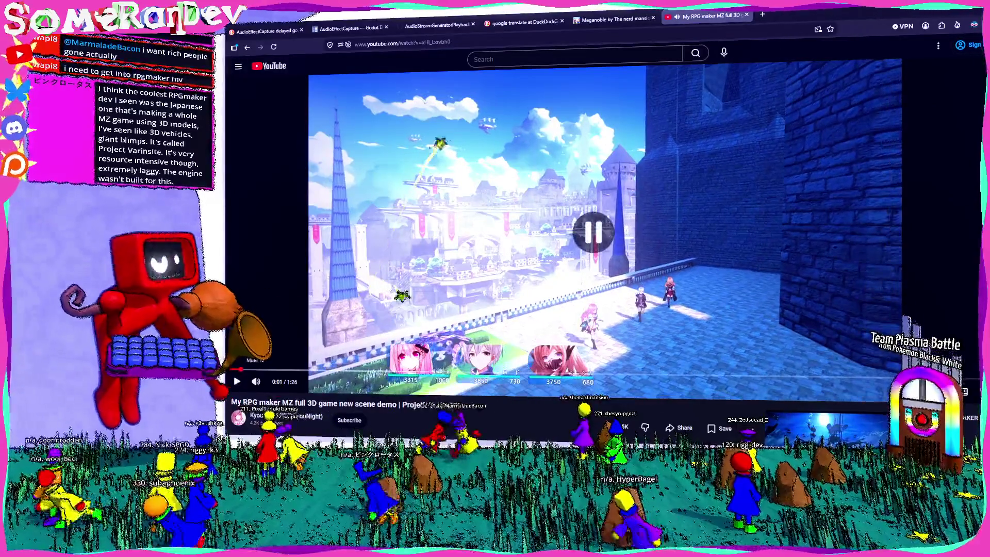
scroll("down", 3)
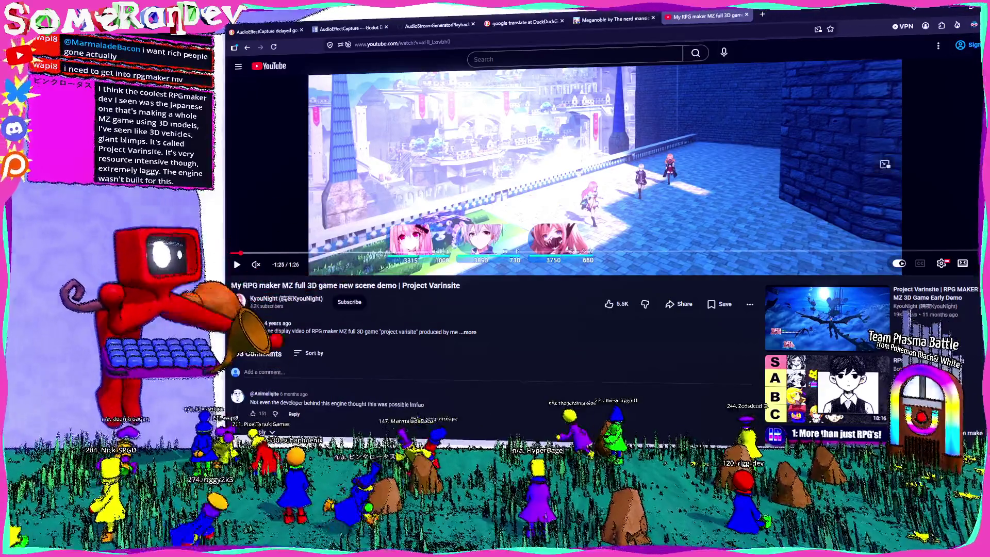
scroll("up", 3)
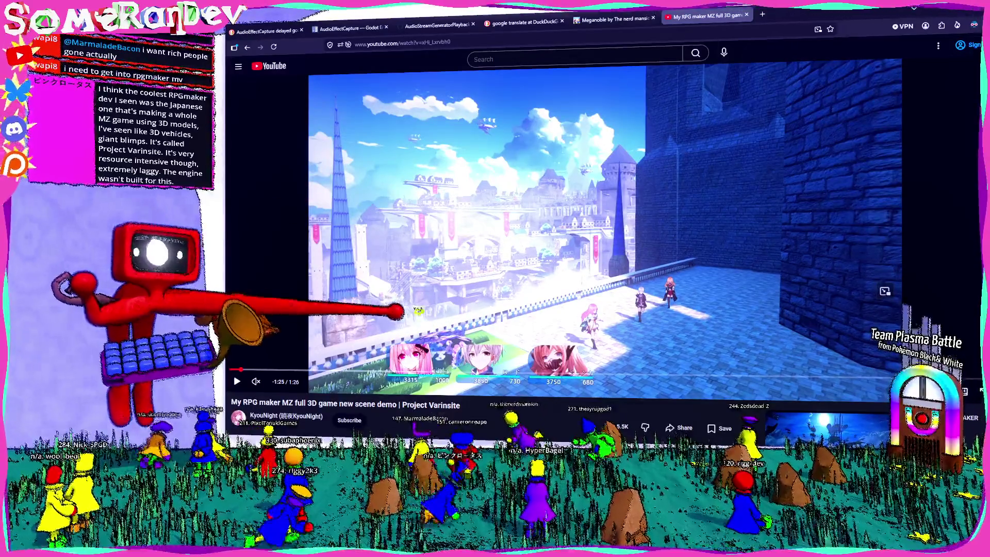
key("space")
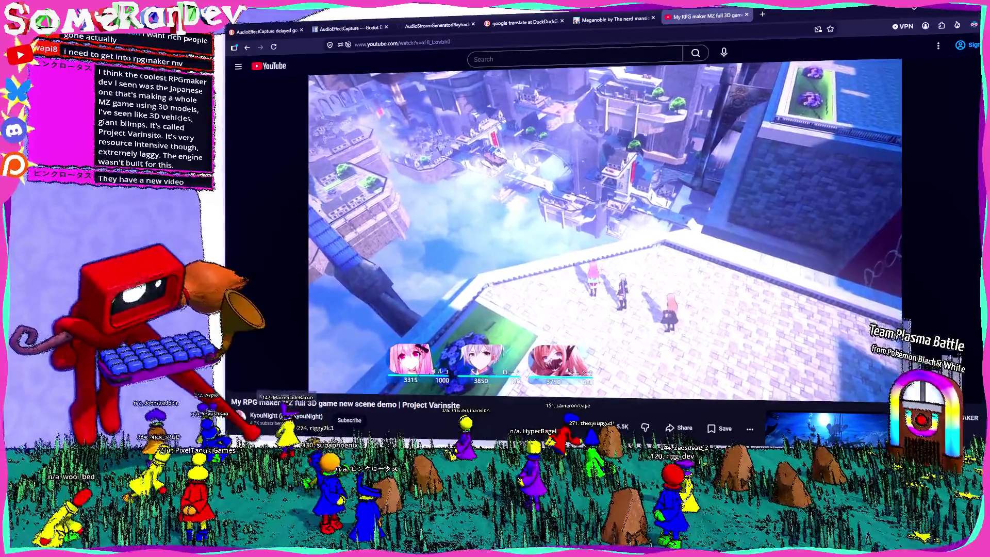
left_click(424, 156)
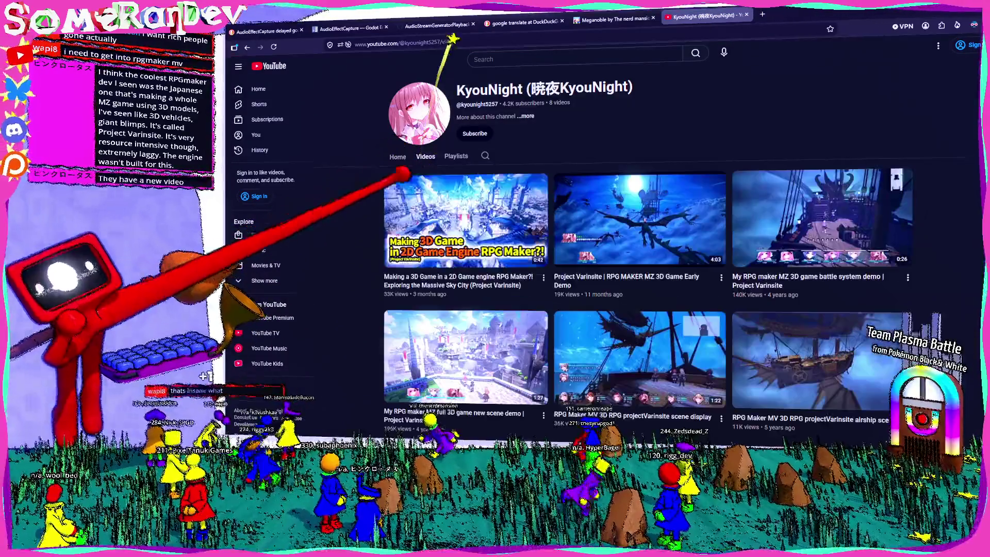
Step: Watch the channel's latest sky-city Project Varinsite video, then close its YouTube tab
left_click(466, 355)
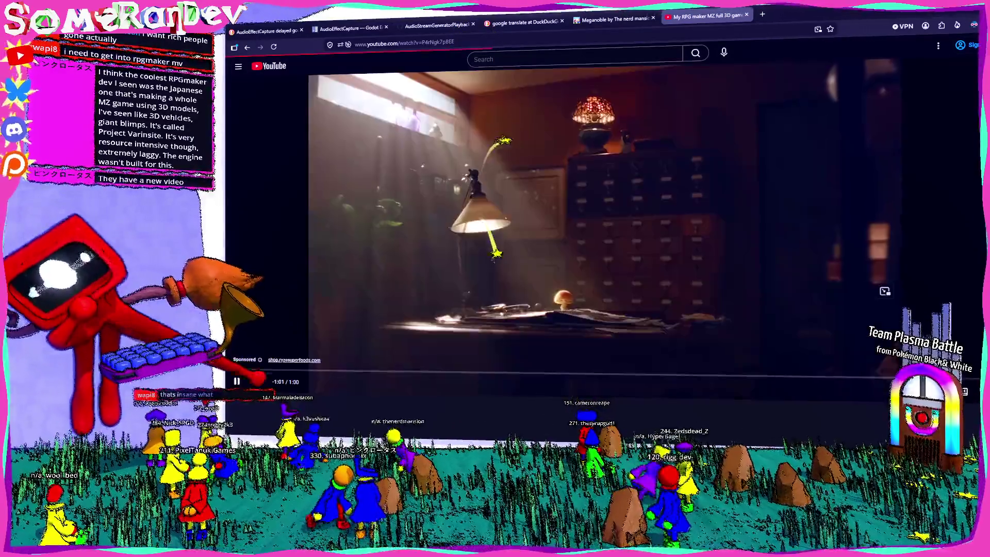
key("alt+Tab")
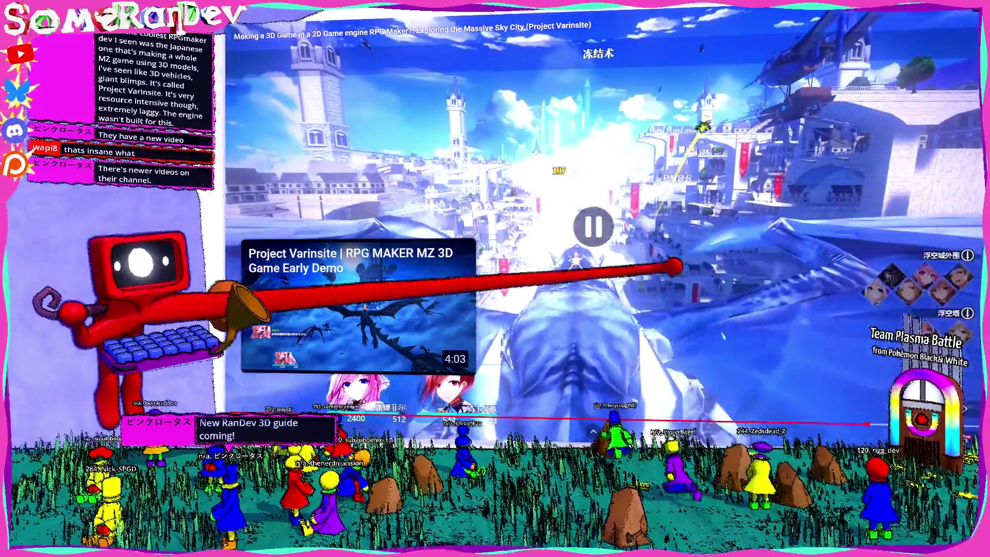
key("Escape")
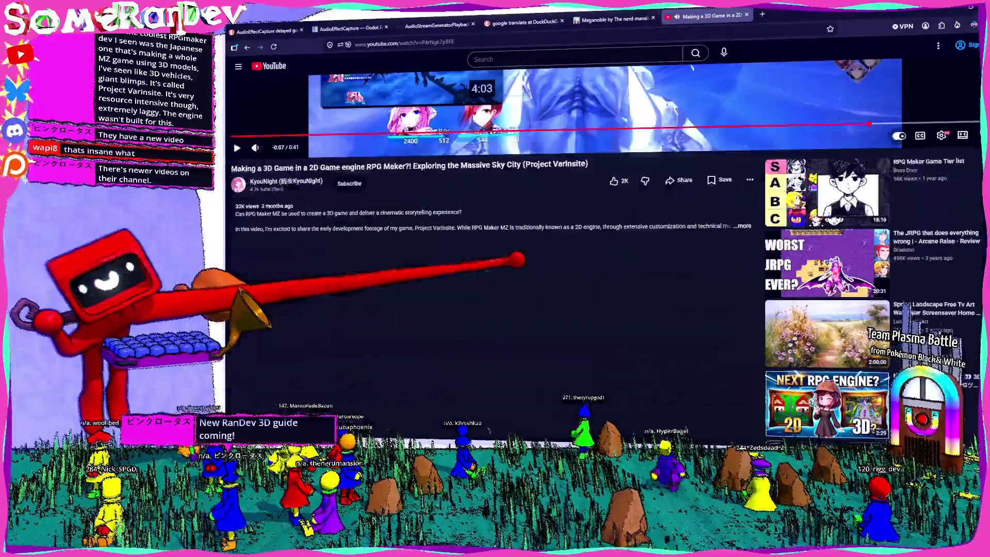
scroll("down", 3)
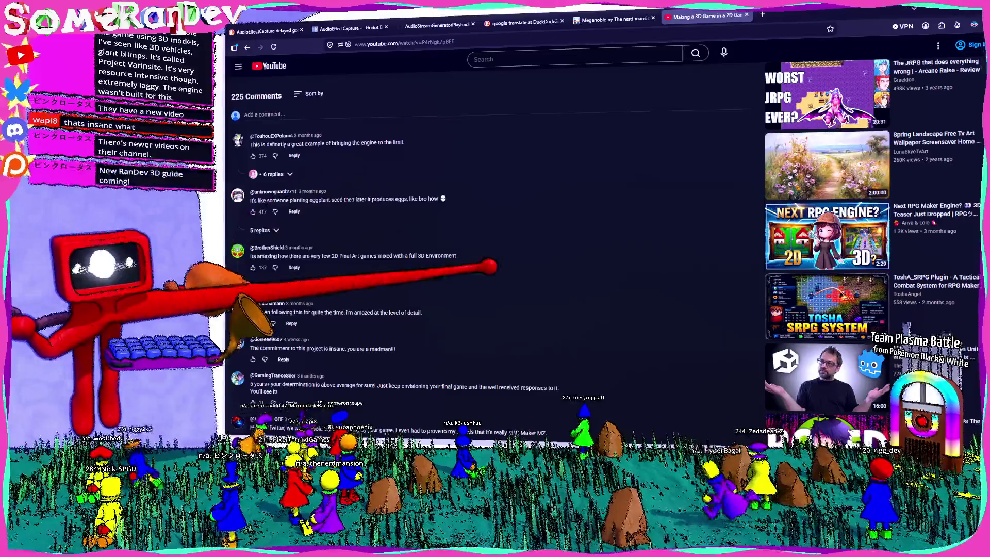
scroll("up", 3)
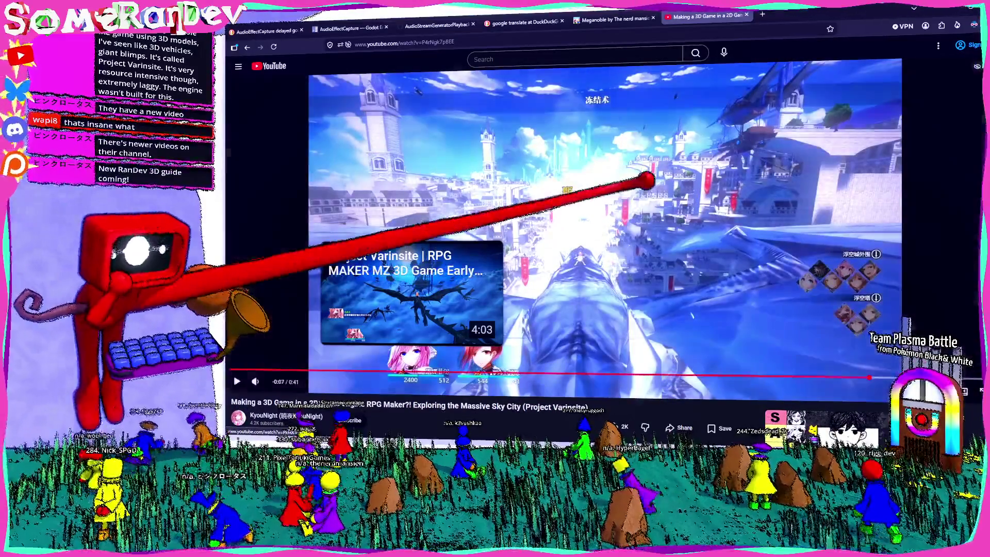
left_click(747, 15)
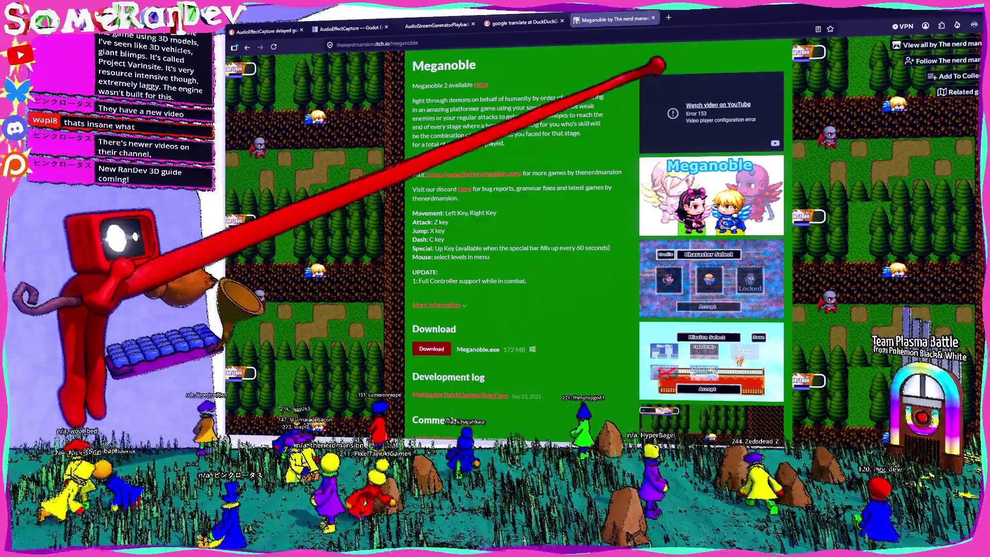
Step: Check the Godot scene, then search the web for 'pixijs 3d' in a new browser tab
key("alt+Tab")
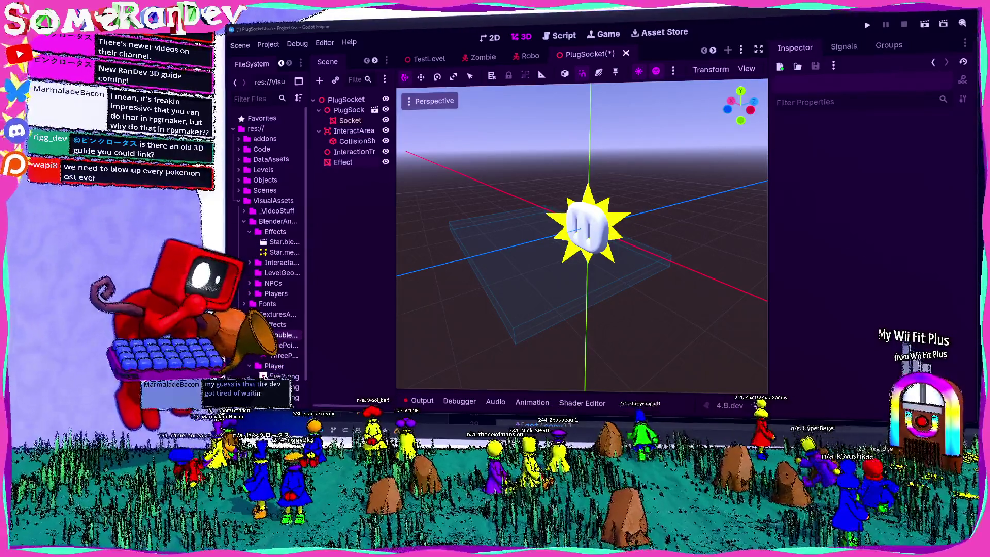
key("alt+Tab")
key("ctrl+t")
type("pixijs 3d")
key("Return")
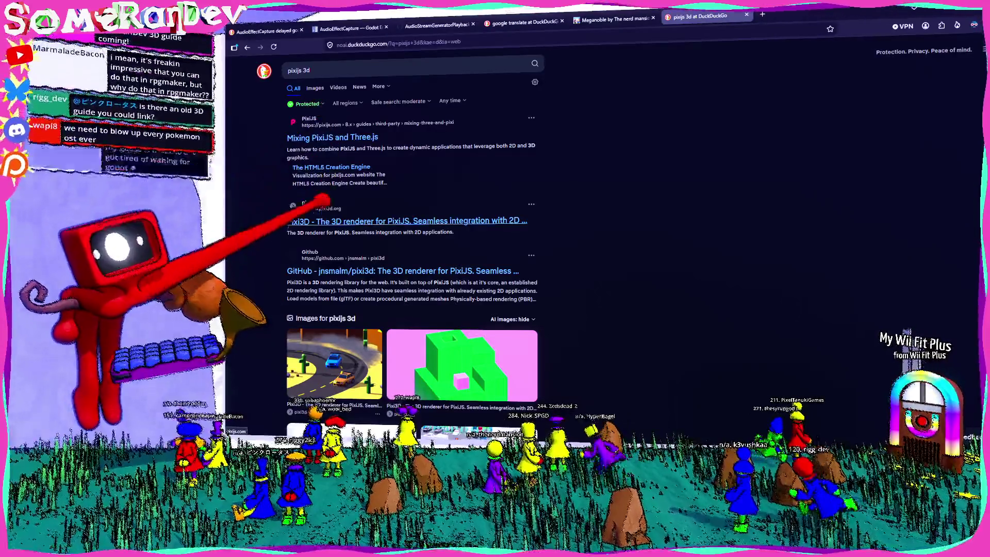
Step: Open the Pixi3D homepage and pixi3d GitHub repository from the results, viewing the repository zoomed in
middle_click(309, 220)
middle_click(413, 271)
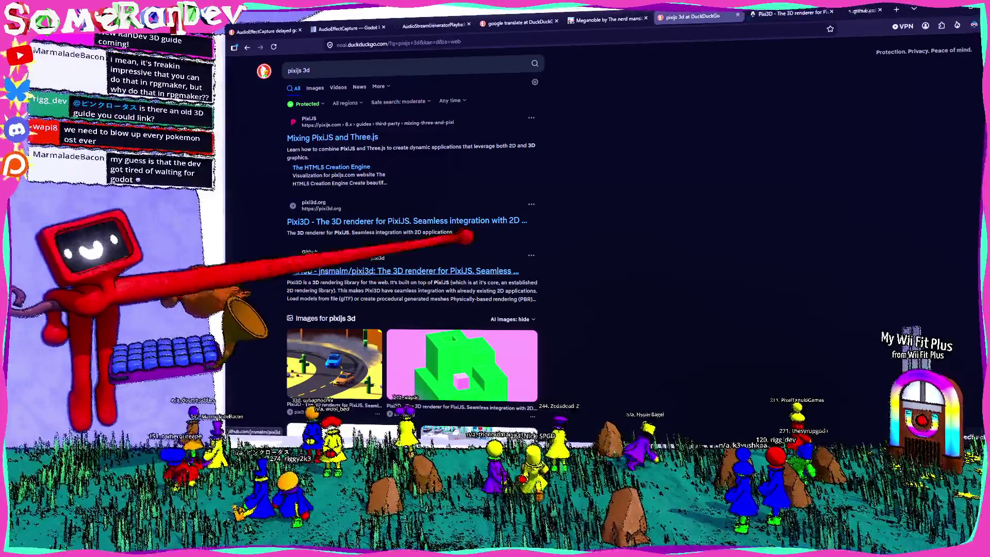
left_click(846, 10)
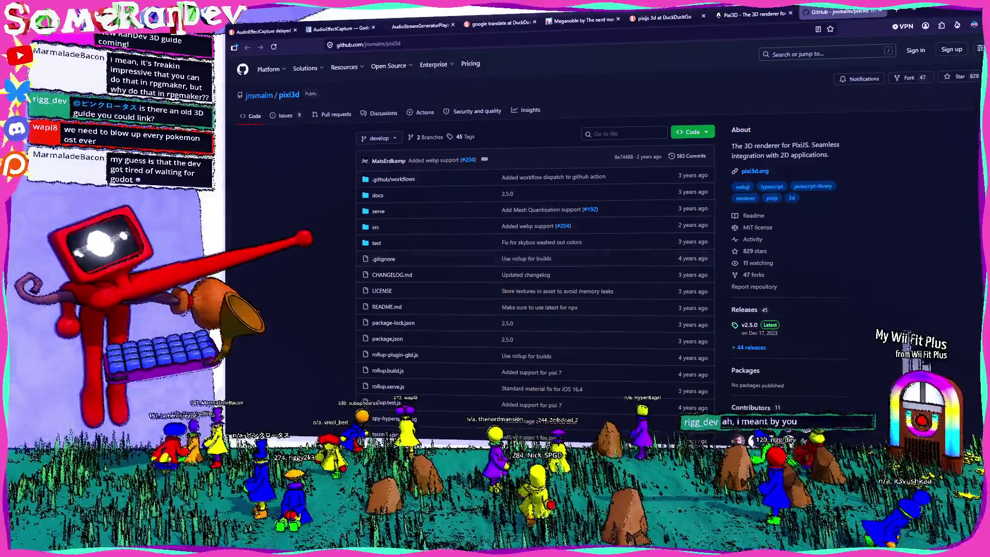
key("ctrl+plus")
key("ctrl+plus")
key("ctrl+plus")
Step: Look over the v2.5.0 release and its downloads, then return to the repository main page
scroll("down", 3)
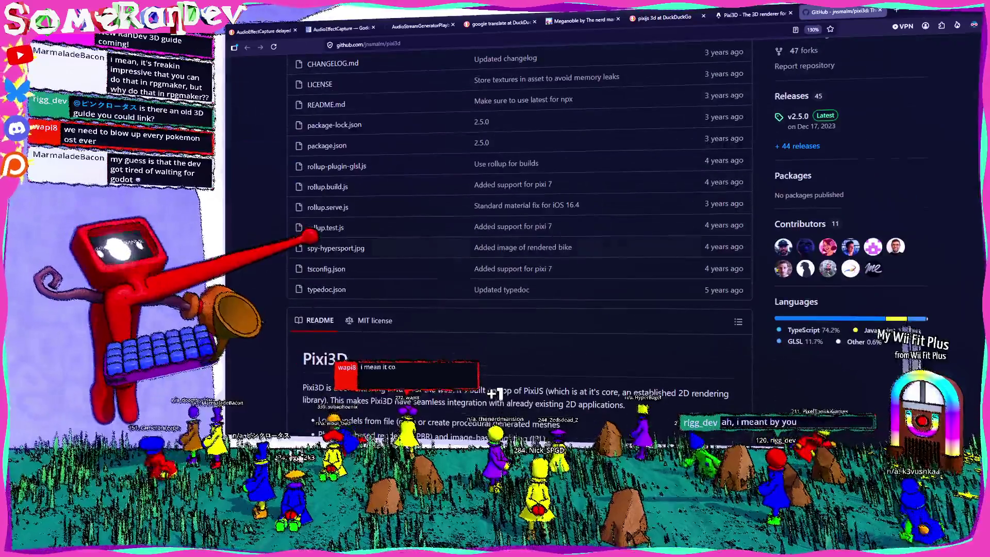
scroll("down", 3)
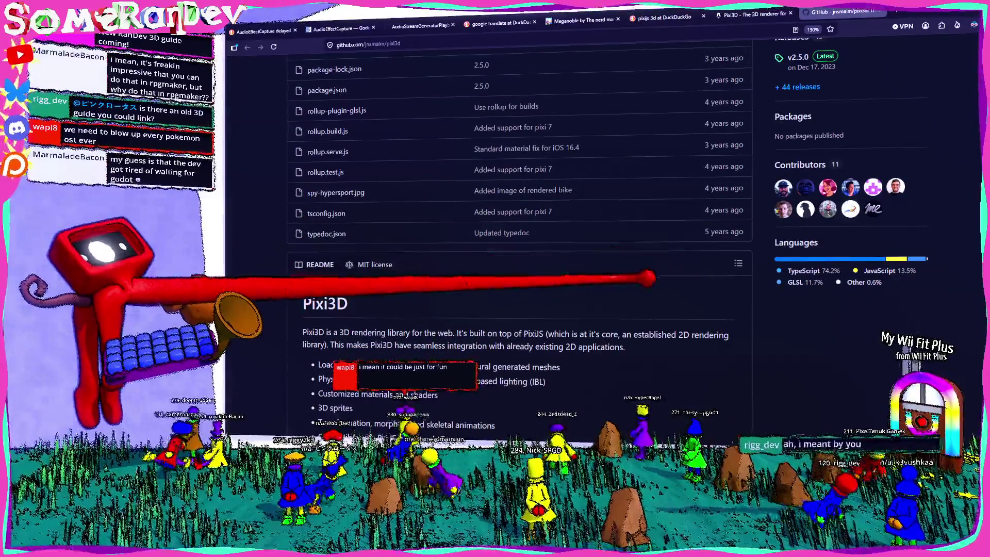
scroll("up", 3)
scroll("up", 3)
left_click(804, 229)
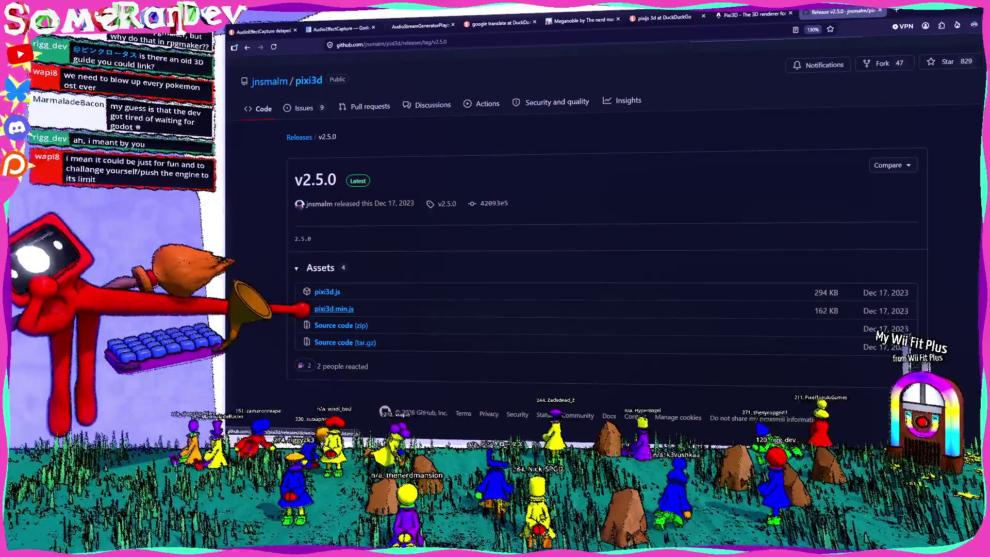
left_click(308, 81)
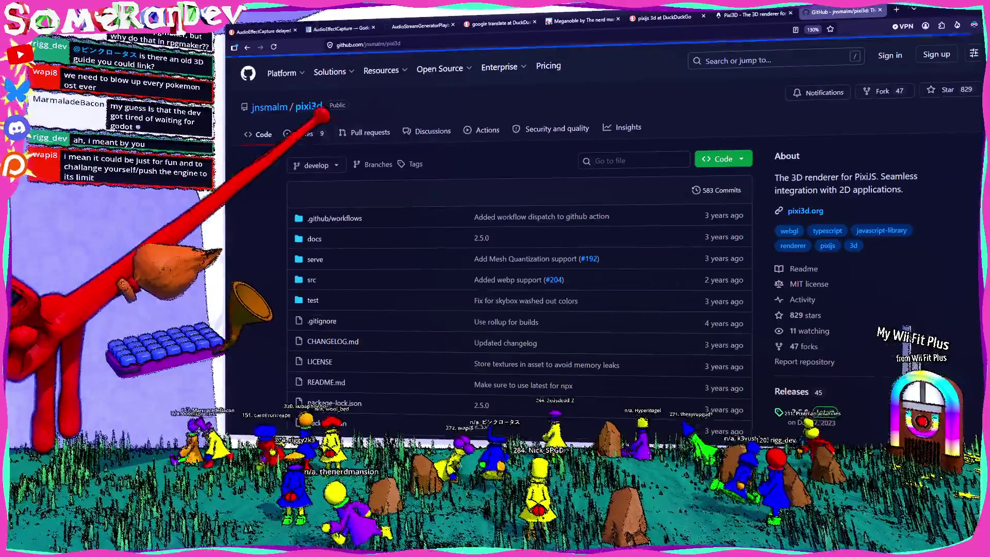
Step: Read the README setup instructions at a larger zoom, then close the GitHub repository tab
scroll("down", 3)
scroll("down", 3)
scroll("down", 3)
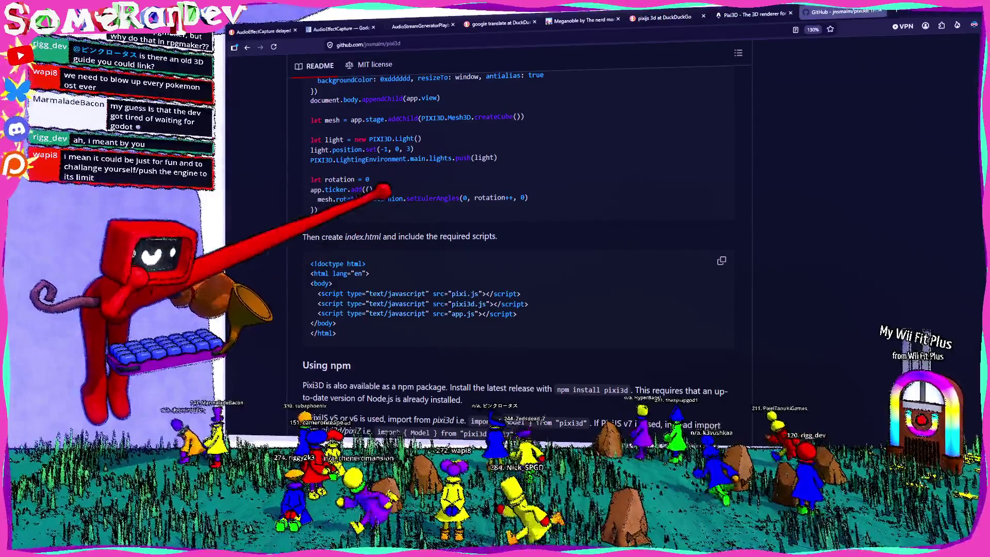
scroll("up", 3)
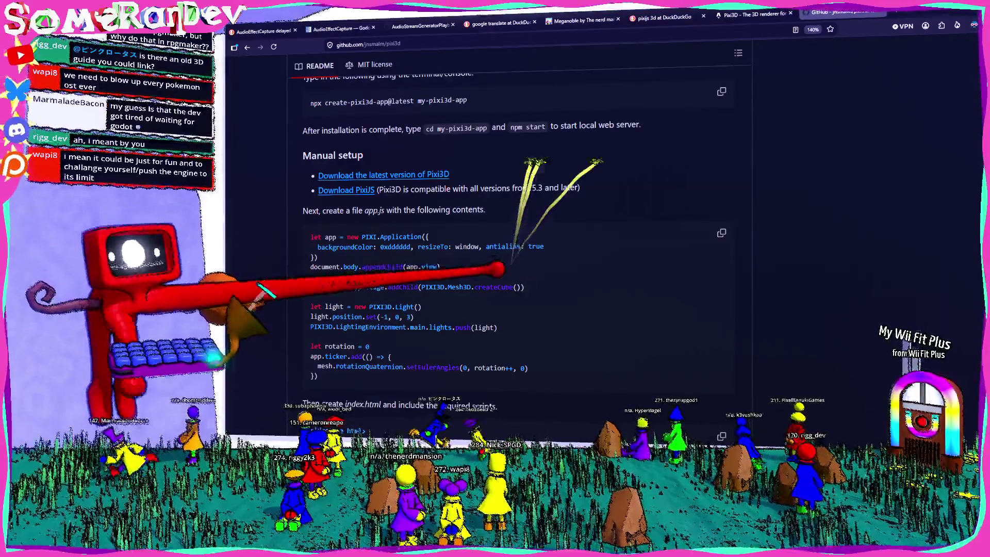
key("ctrl+plus")
scroll("down", 3)
scroll("up", 3)
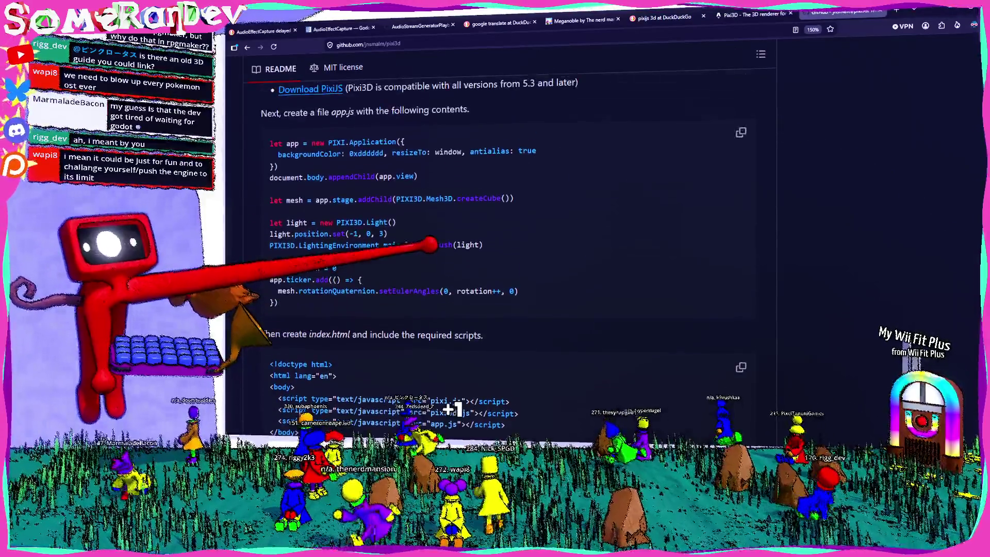
left_click(880, 10)
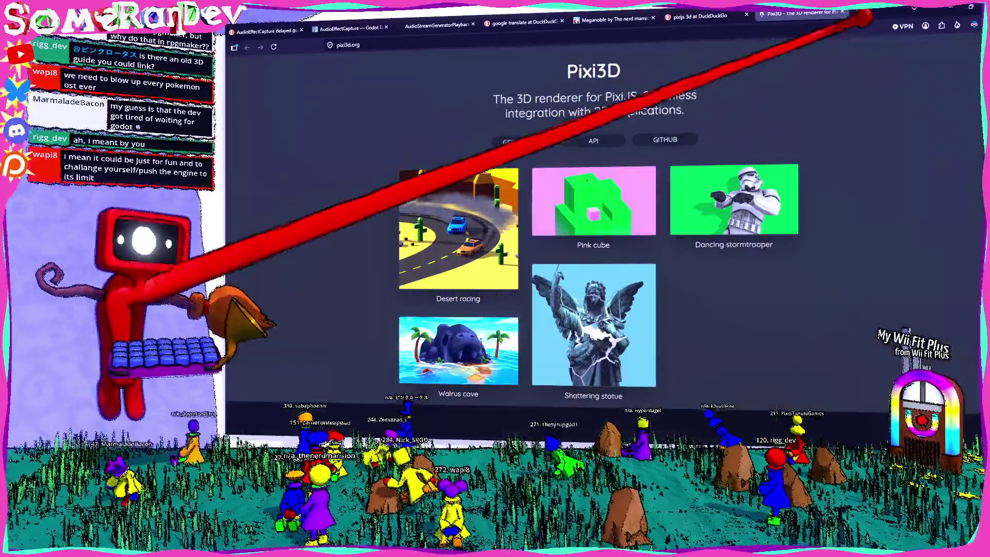
Step: Minimize the browser with Win+Down so the Godot editor's PlugSocket scene is in front
key("super+Down")
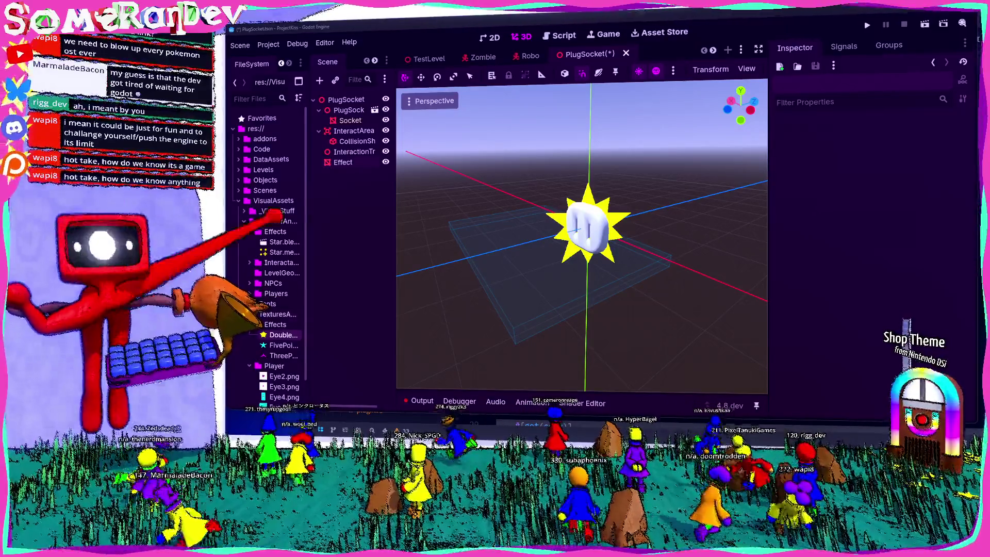
Step: Inspect the Effect and PlugSocket nodes, then the Socket mesh's stencil settings
left_click(342, 162)
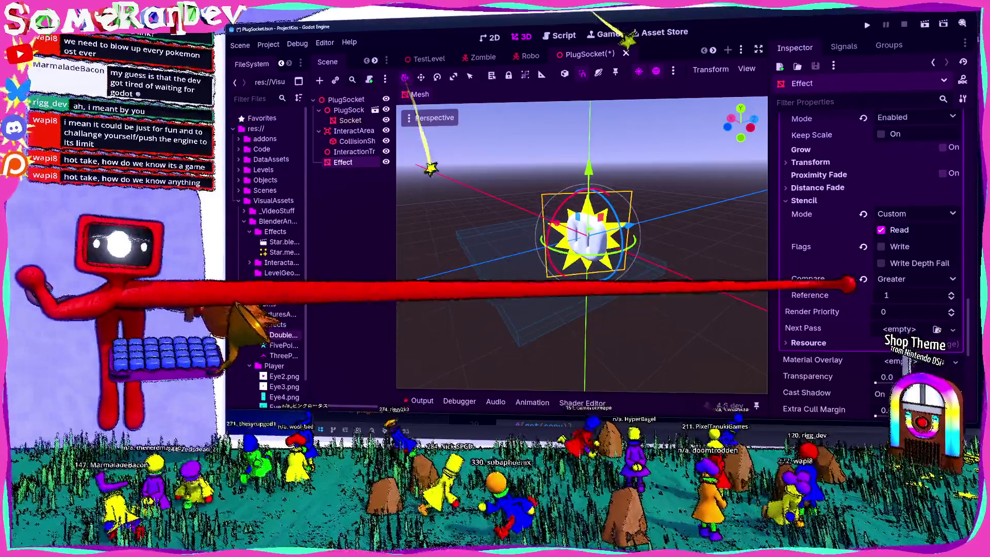
scroll("up", 3)
scroll("down", 3)
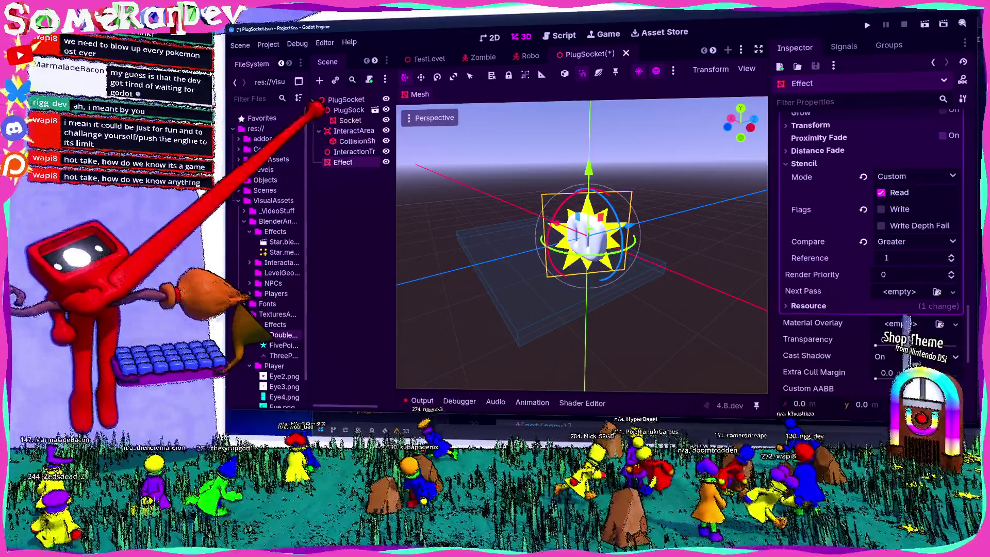
left_click(345, 110)
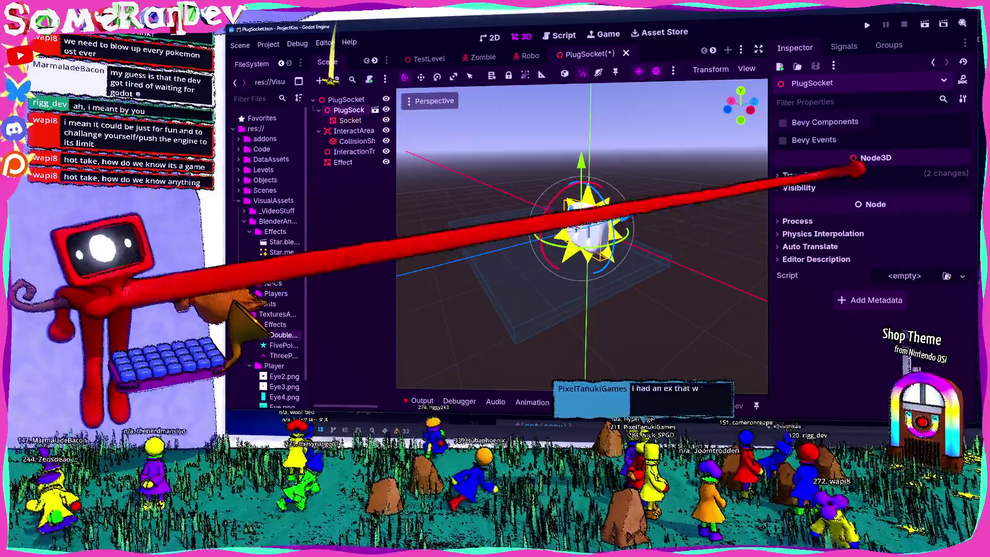
left_click(350, 121)
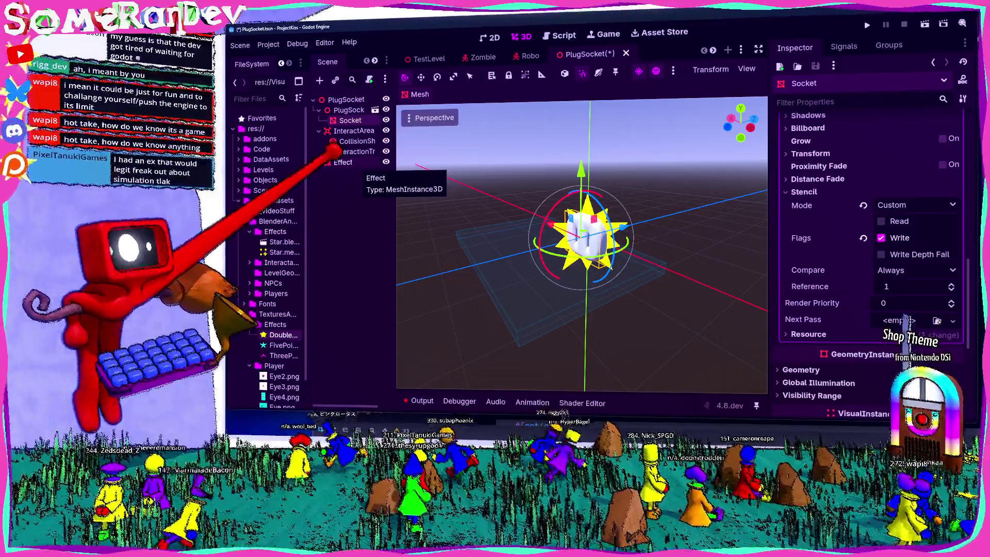
Step: Set the Effect quad mesh size to 3.0 by 3.0 and view the enlarged star
left_click(343, 162)
scroll("up", 3)
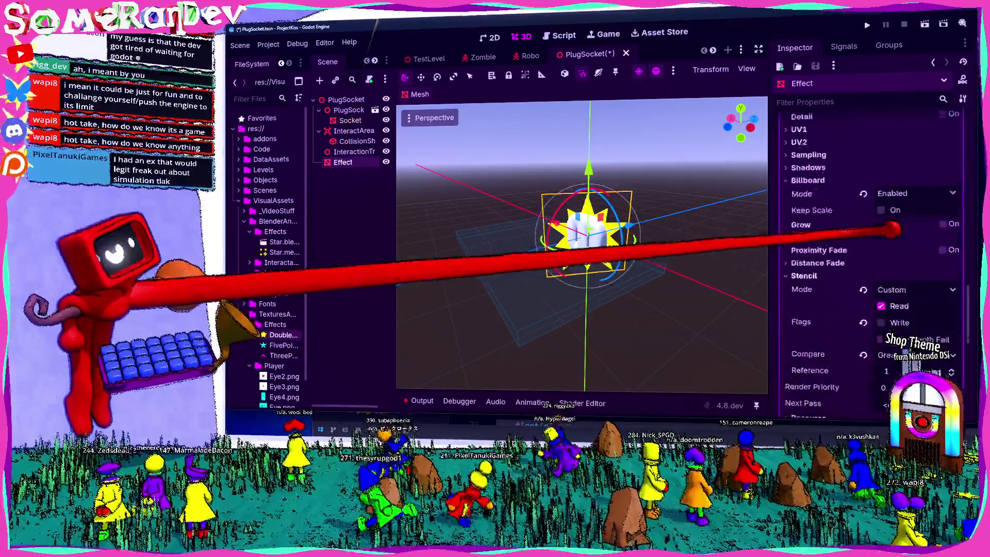
left_click(888, 295)
type("3")
key("Tab")
type("3")
key("Return")
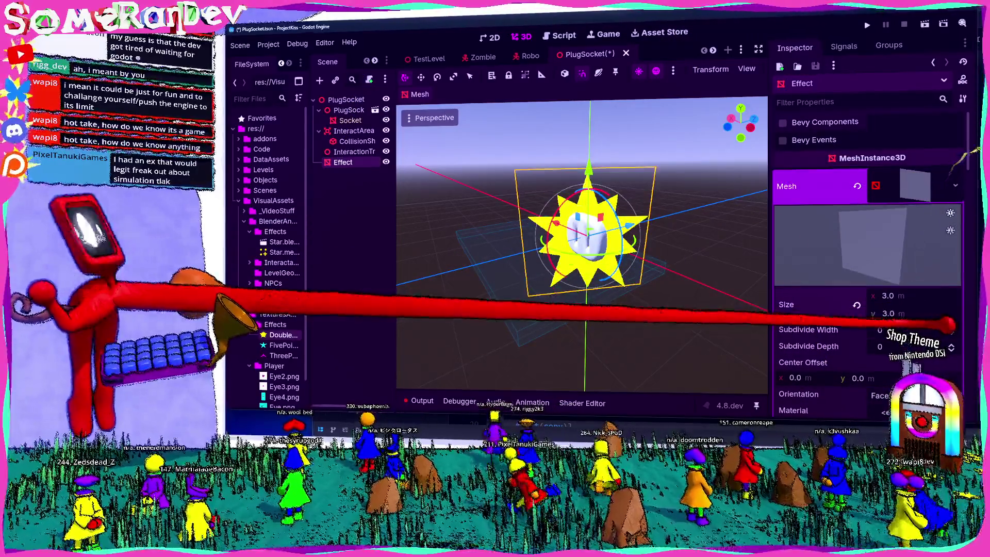
left_click_drag(608, 215, 583, 210)
scroll("down", 3)
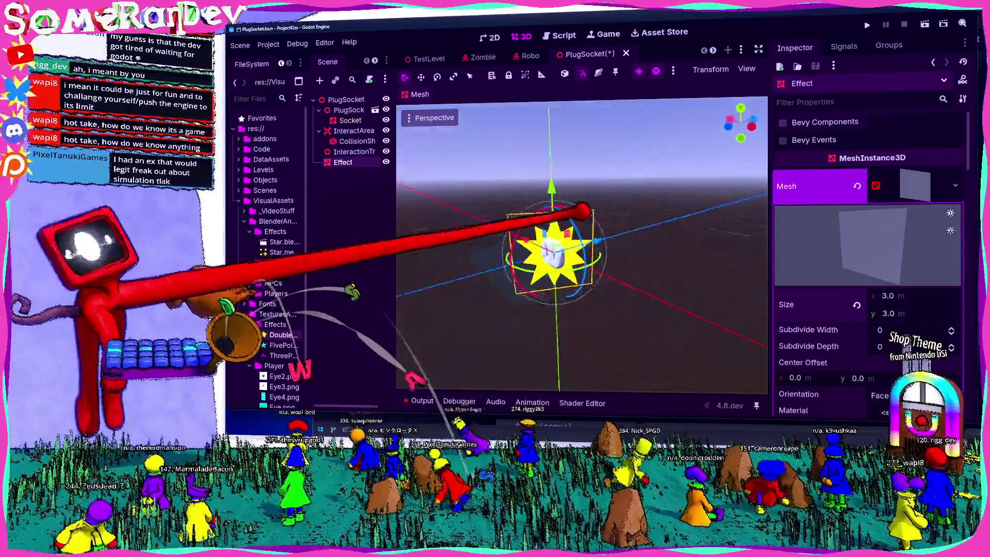
Step: Save PlugSocket.tscn and clear the node selection in the Scene dock
key("ctrl+s")
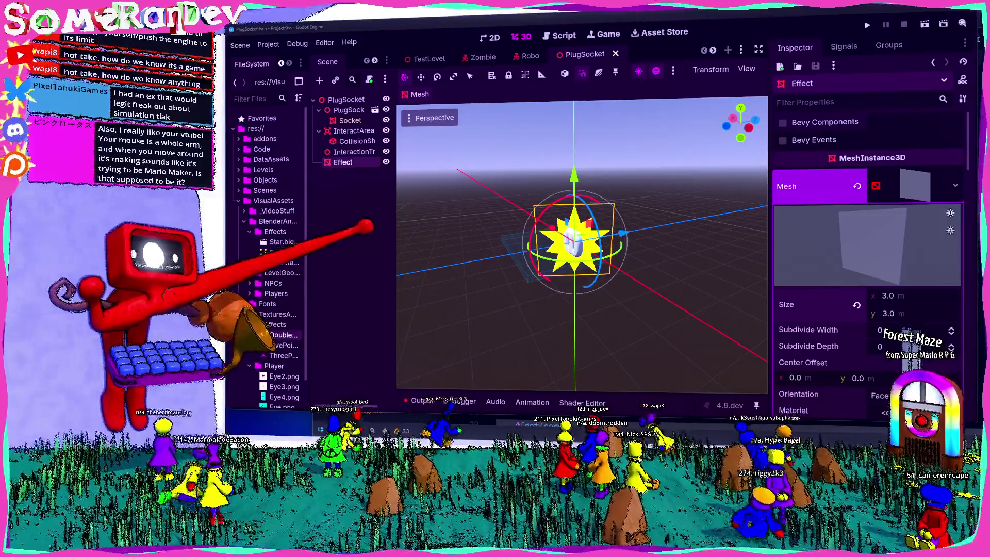
left_click(364, 208)
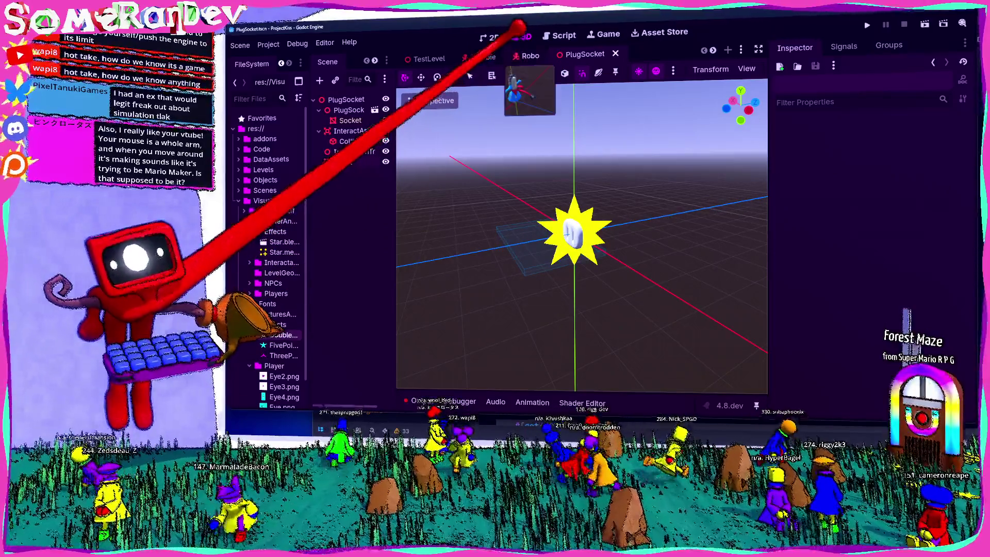
Step: Switch to the Robo scene tab, then bring the Zed editor showing player.rs to the front
left_click(526, 56)
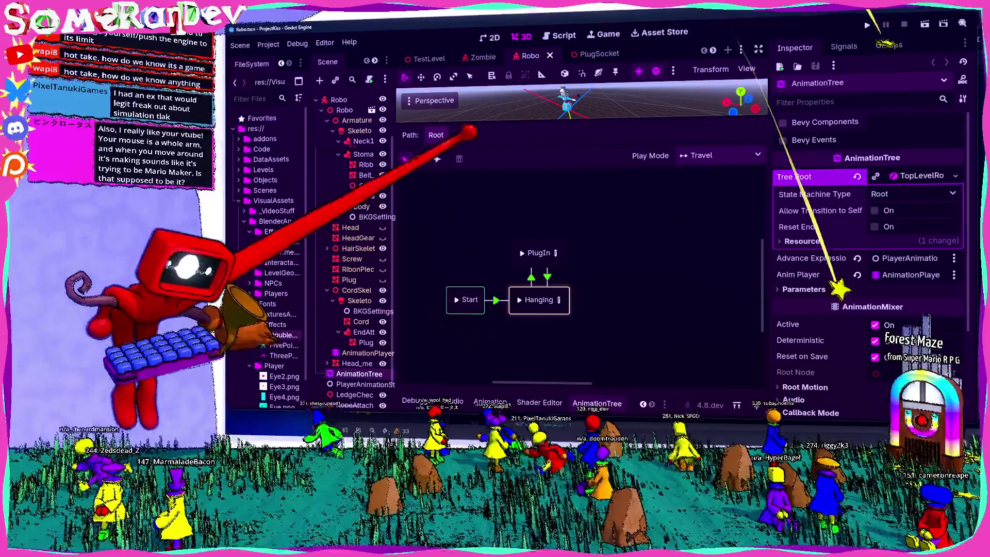
left_click(588, 53)
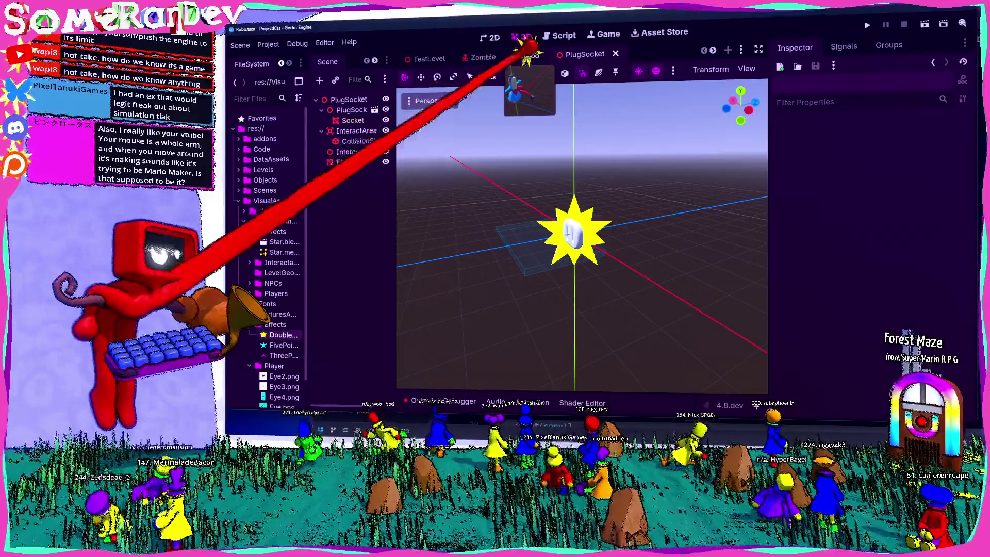
left_click(528, 55)
key("alt+Tab")
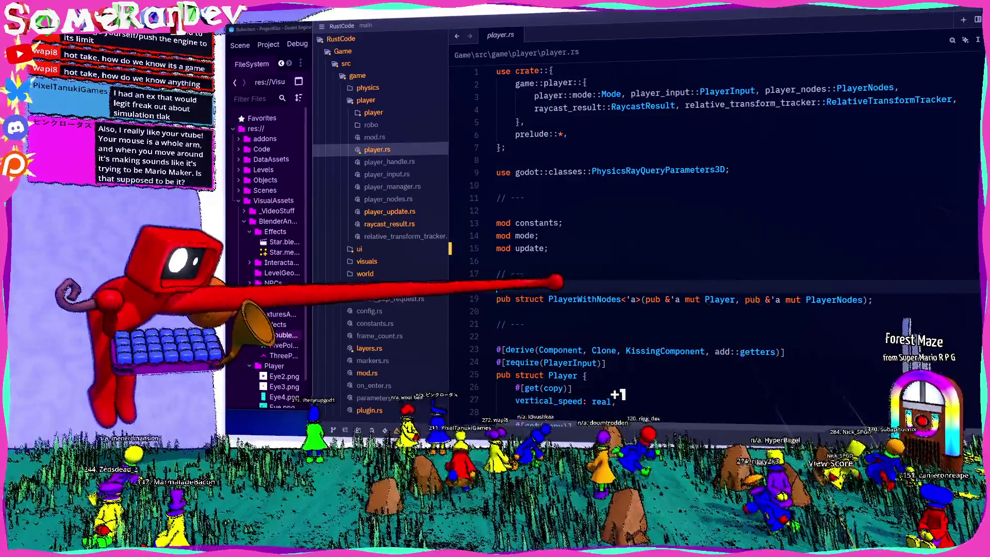
type("this is a test")
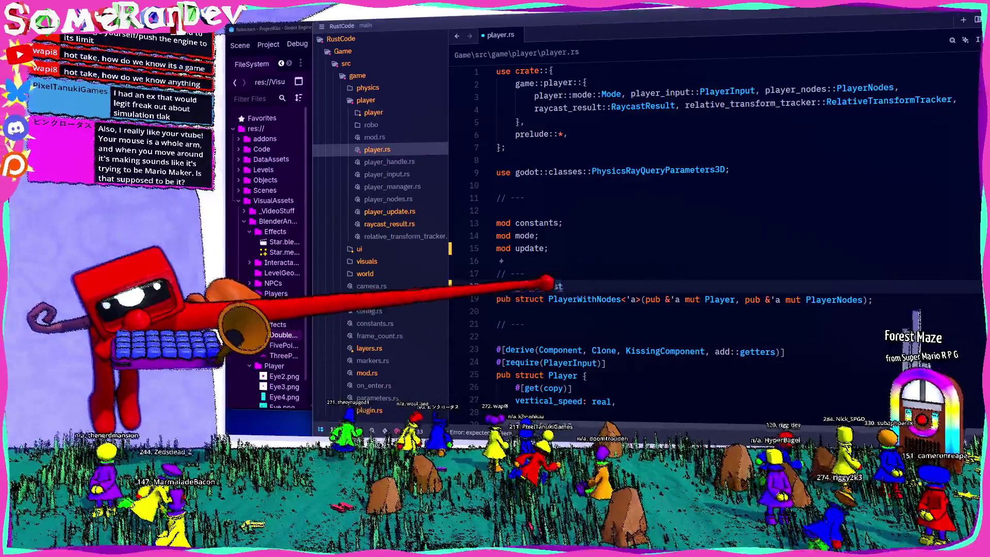
key("ctrl+z")
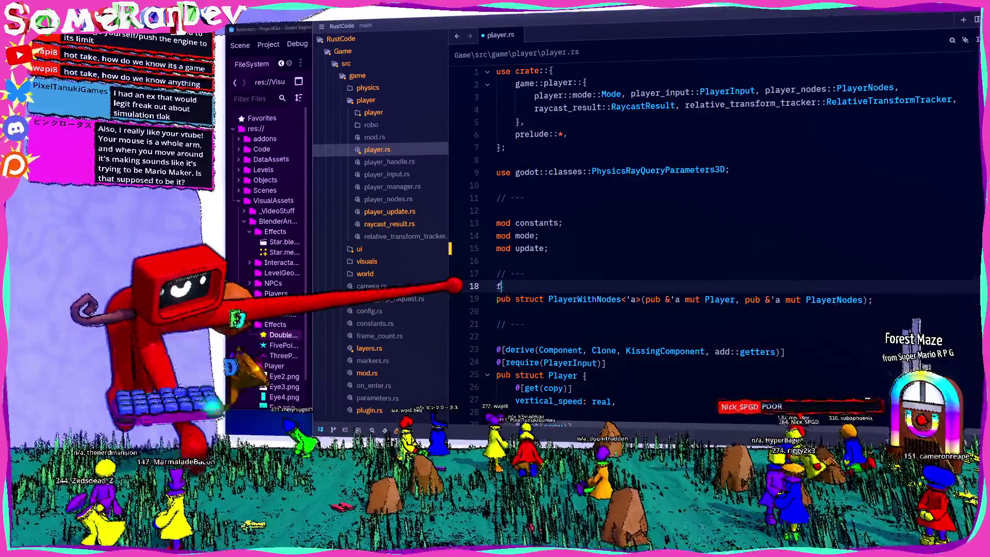
type("fjdkslfhdsjklhfdsjkhfjsdkhfjkds")
type("hfjkdshjkfsd")
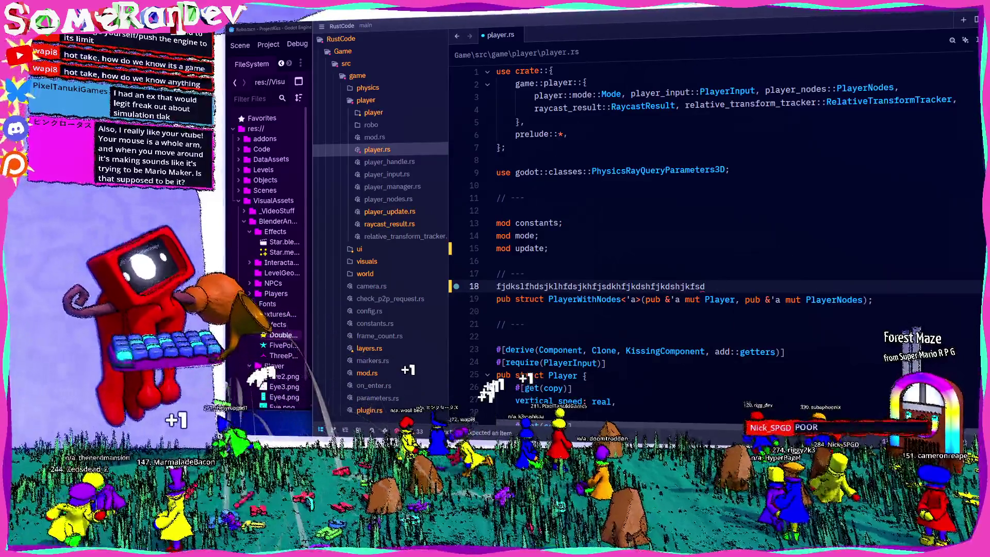
key("ctrl+z")
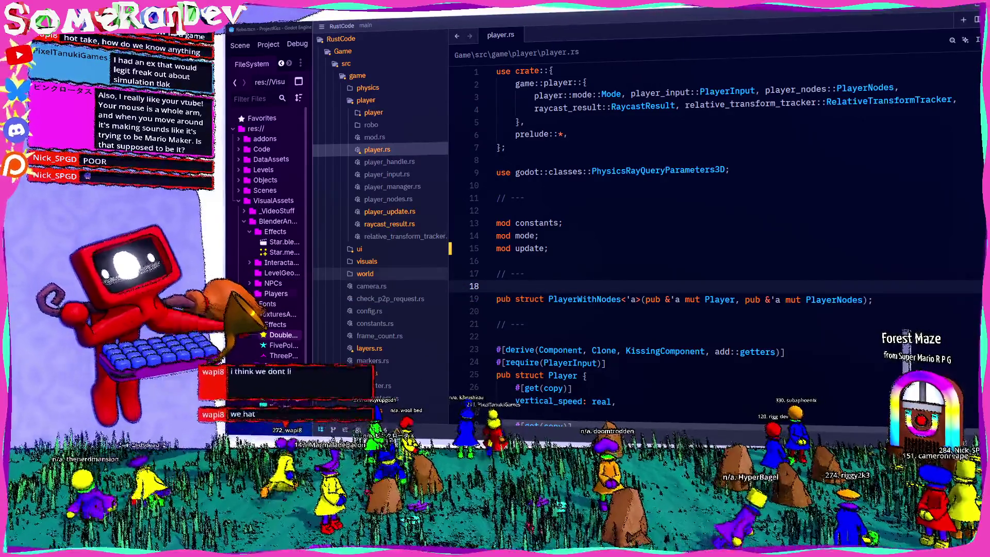
key("alt+Tab")
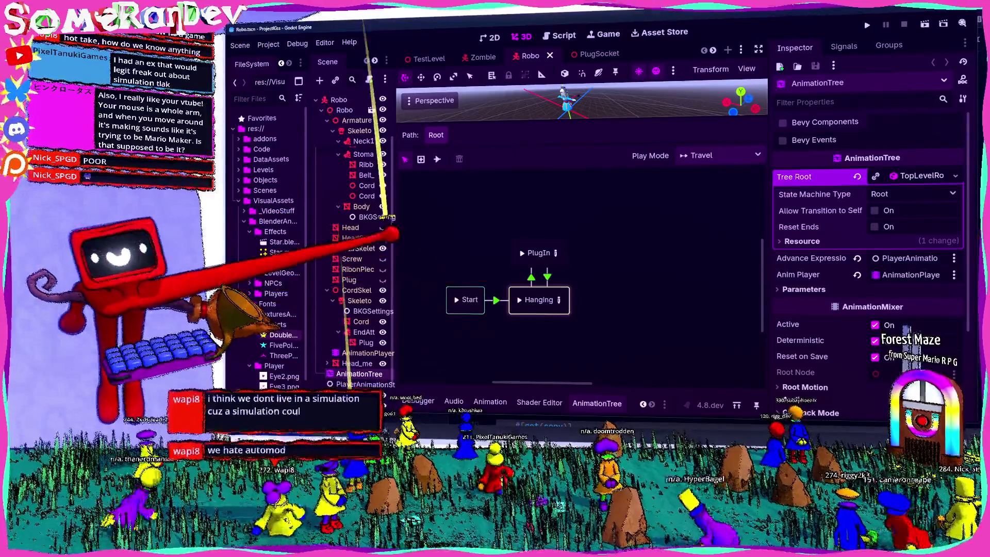
Step: Widen the Scene dock and enlarge the 3D preview, then switch to the PlugSocket scene
left_click_drag(395, 206, 422, 192)
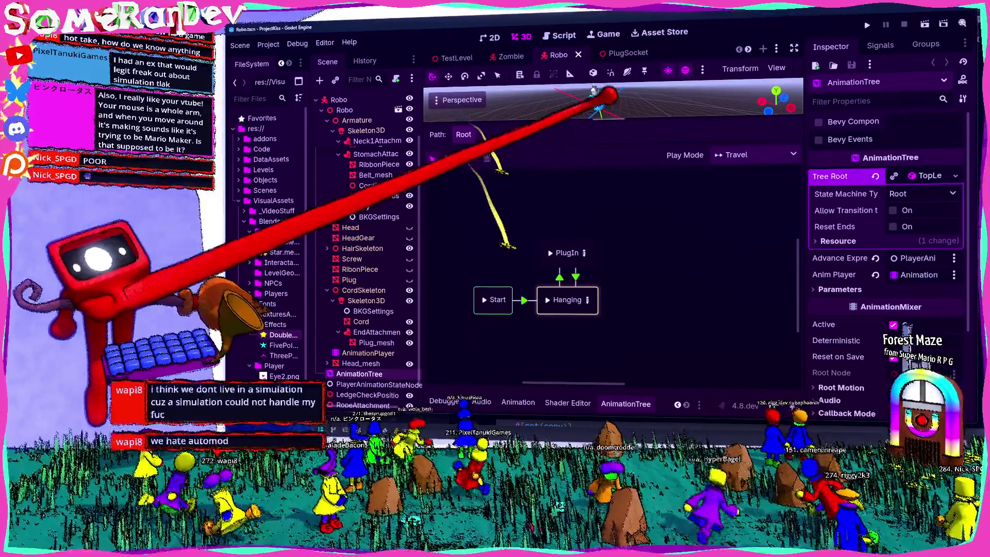
left_click_drag(601, 125, 613, 206)
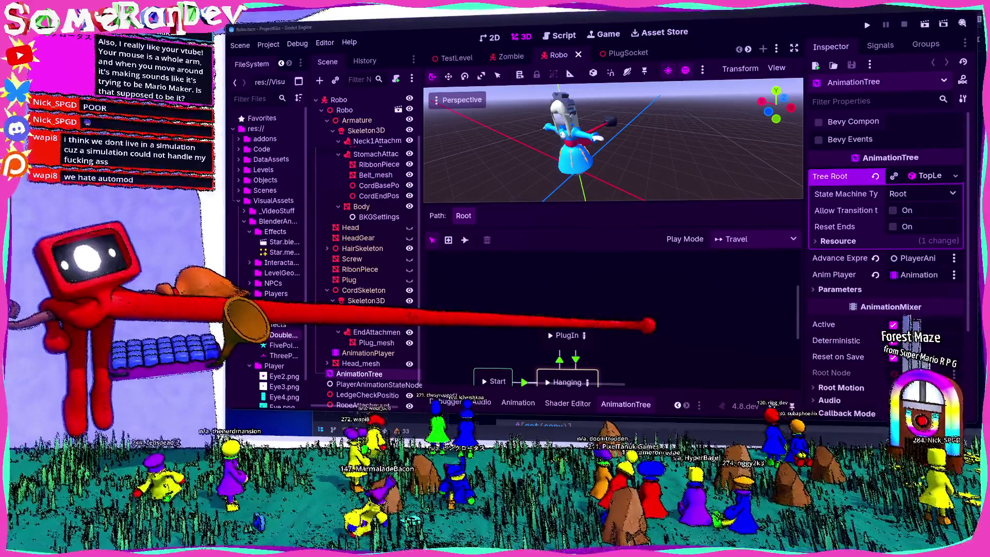
left_click(621, 53)
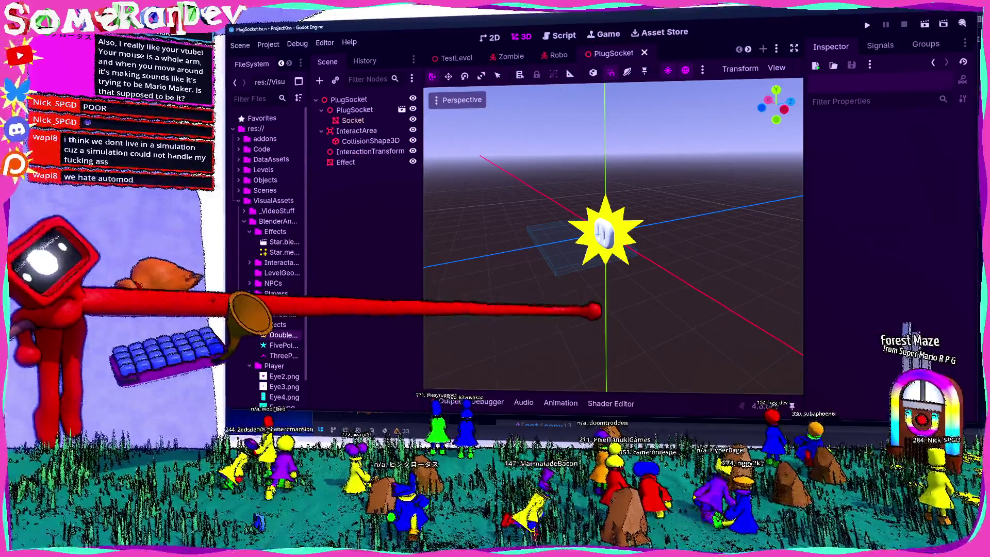
Step: Toggle the star Effect's visibility off and on twice, then select Socket to show its stencil settings
scroll("up", 3)
scroll("down", 3)
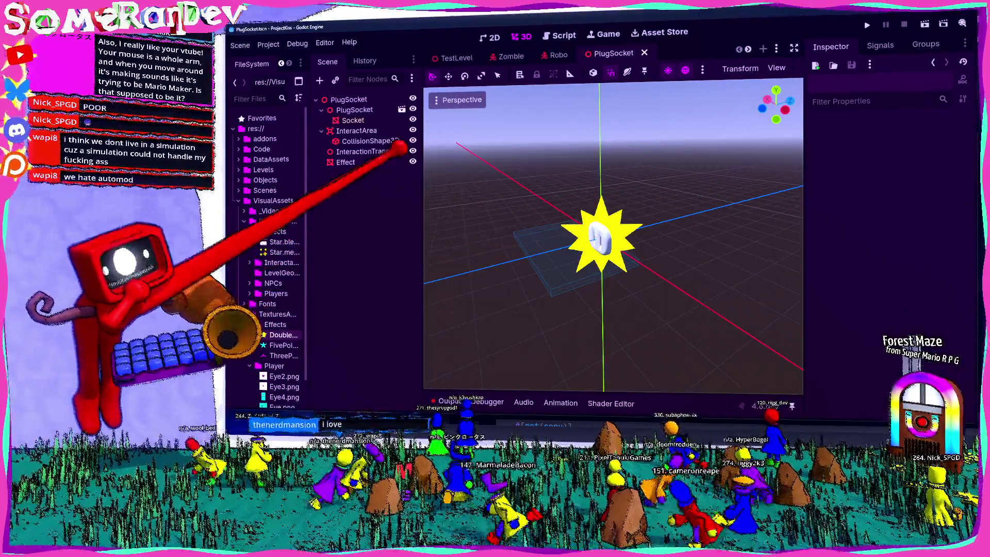
left_click(413, 162)
left_click(413, 162)
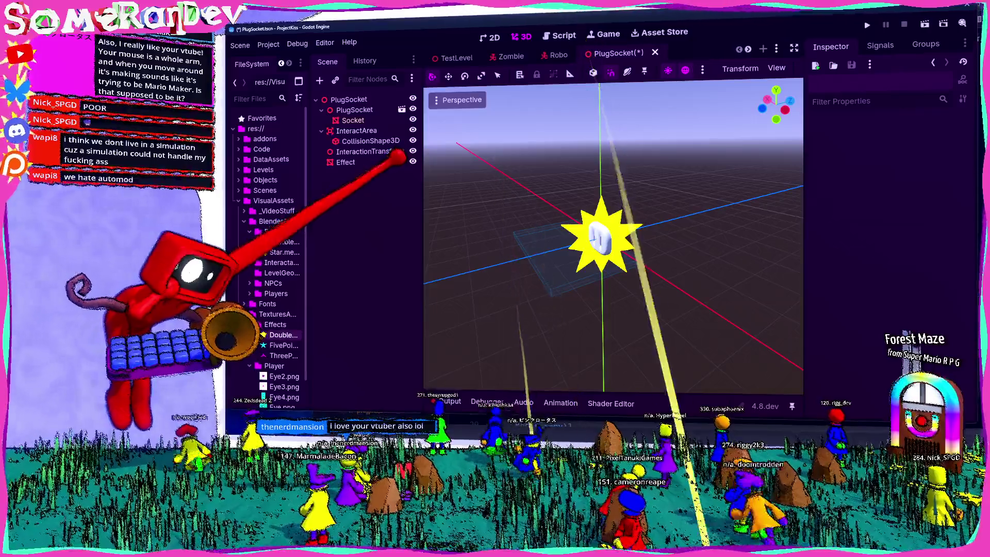
left_click(412, 162)
left_click(413, 162)
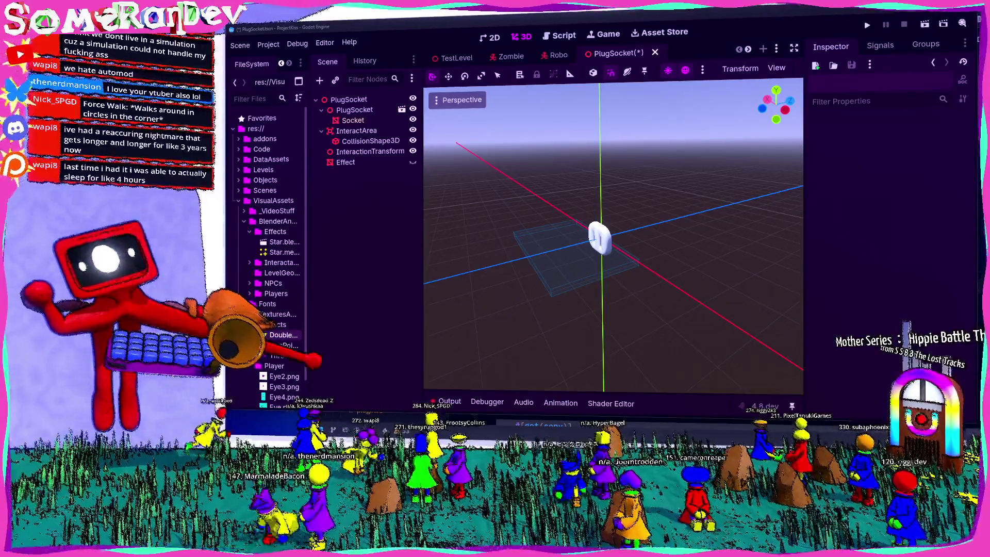
left_click(353, 120)
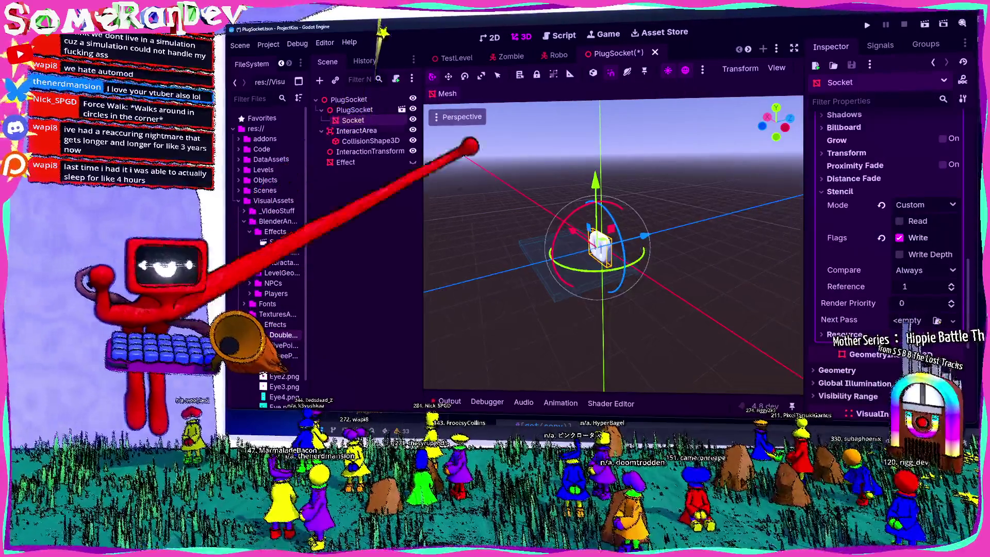